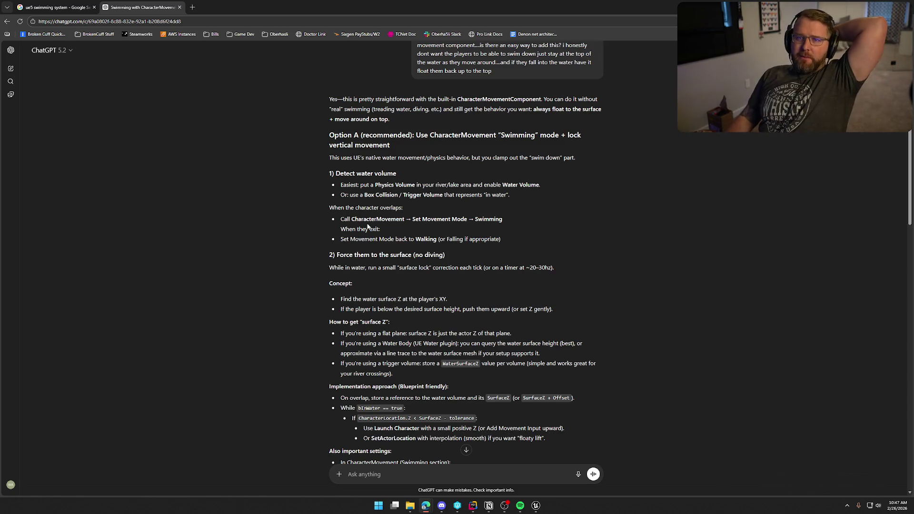
Open a new browser tab beside the ChatGPT swimming conversation
{"action": "left_click", "coordinate": [193, 7]}
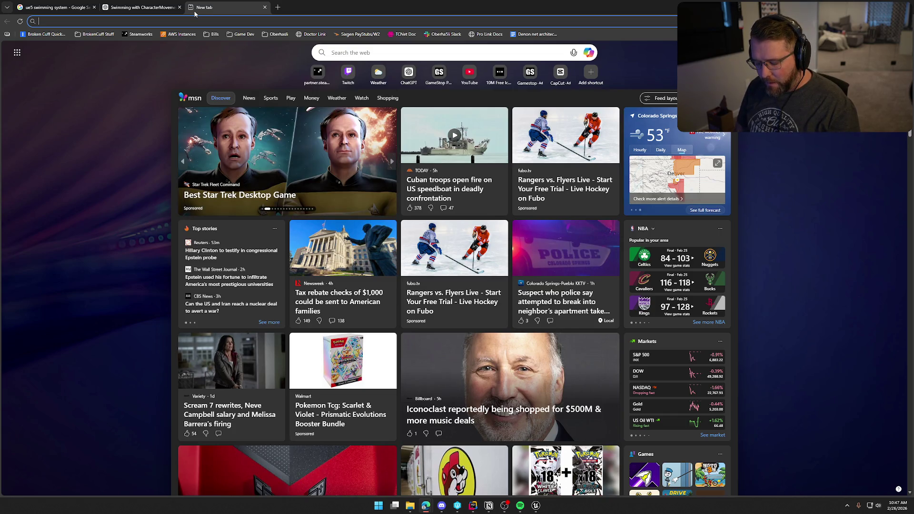
Search Google for 'the hauntings trailer' and open The Hauntings Teaser Trailer result
{"action": "type", "text": "google.com"}
{"action": "key", "text": "Return"}
{"action": "type", "text": "the"}
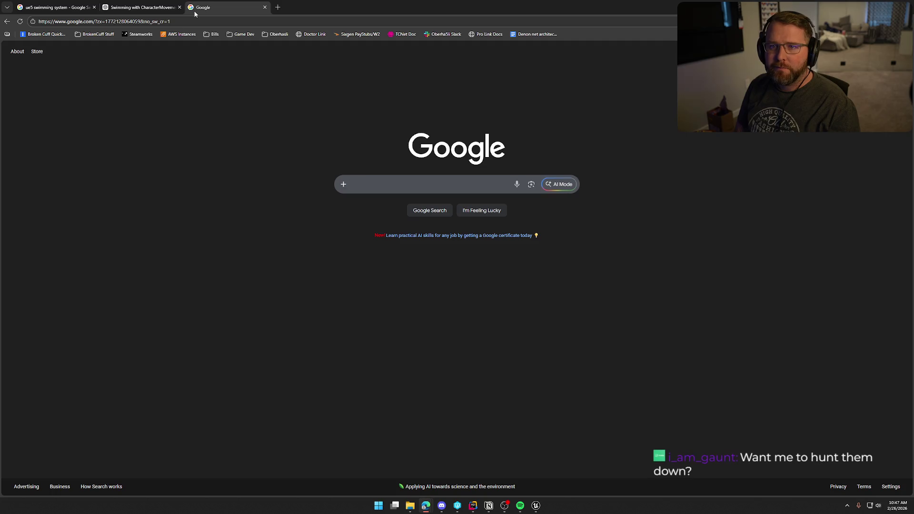
{"action": "type", "text": " haunt"}
{"action": "key", "text": "Down"}
{"action": "key", "text": "Return"}
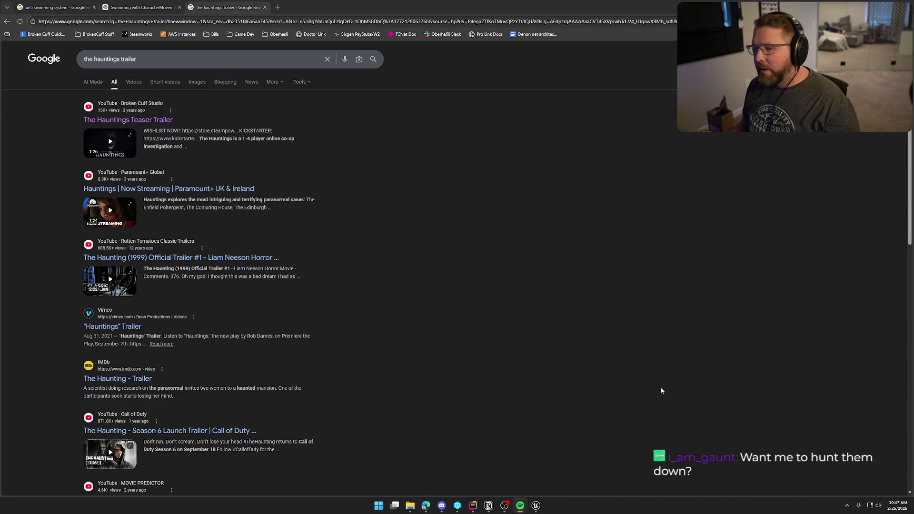
{"action": "left_click", "coordinate": [140, 121]}
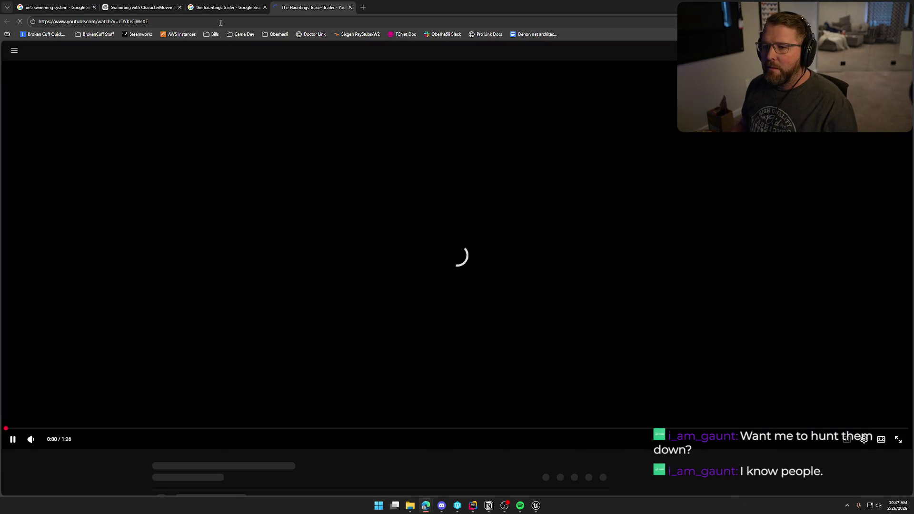
Watch The Hauntings Teaser Trailer fullscreen, exit fullscreen at the end, and close the tab
{"action": "double_click", "coordinate": [529, 316]}
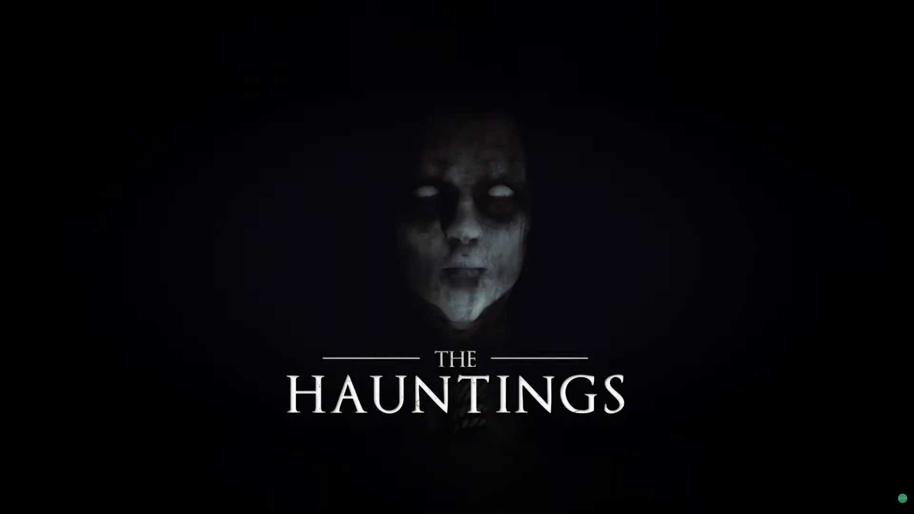
{"action": "mouse_move", "coordinate": [648, 62]}
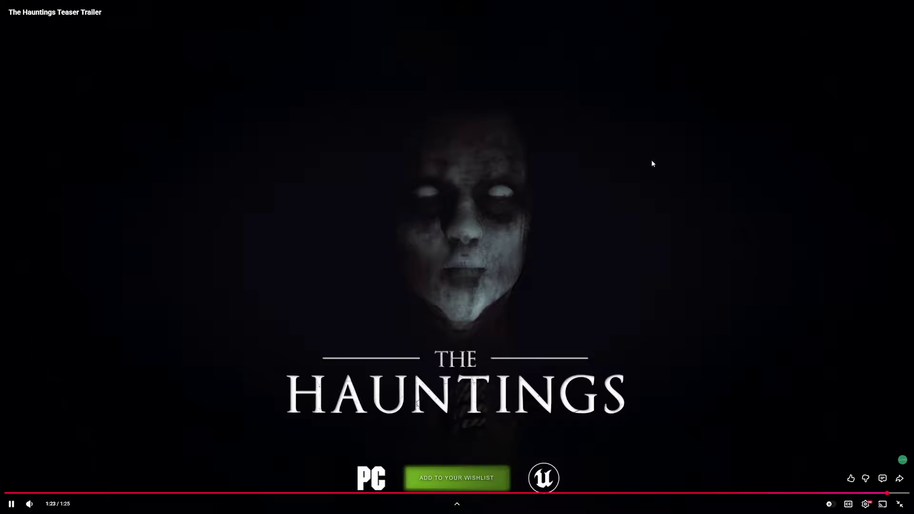
{"action": "double_click", "coordinate": [650, 160]}
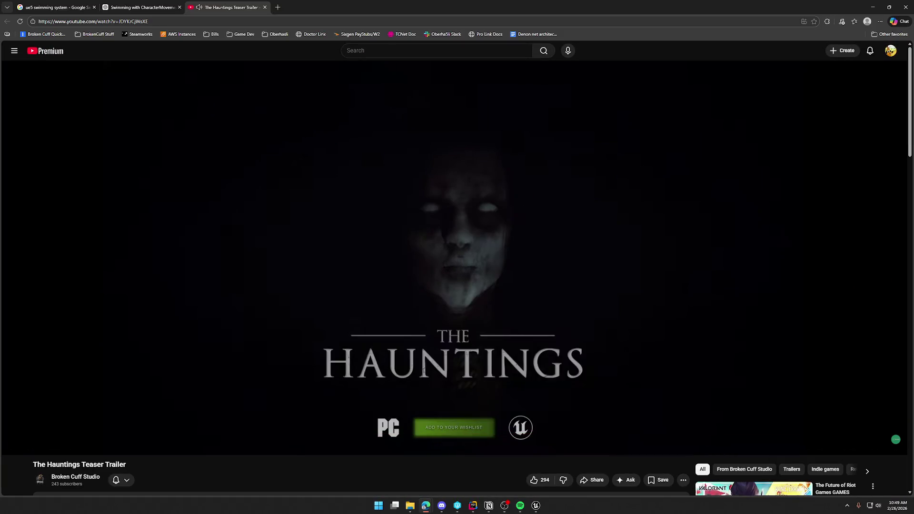
{"action": "middle_click", "coordinate": [236, 9]}
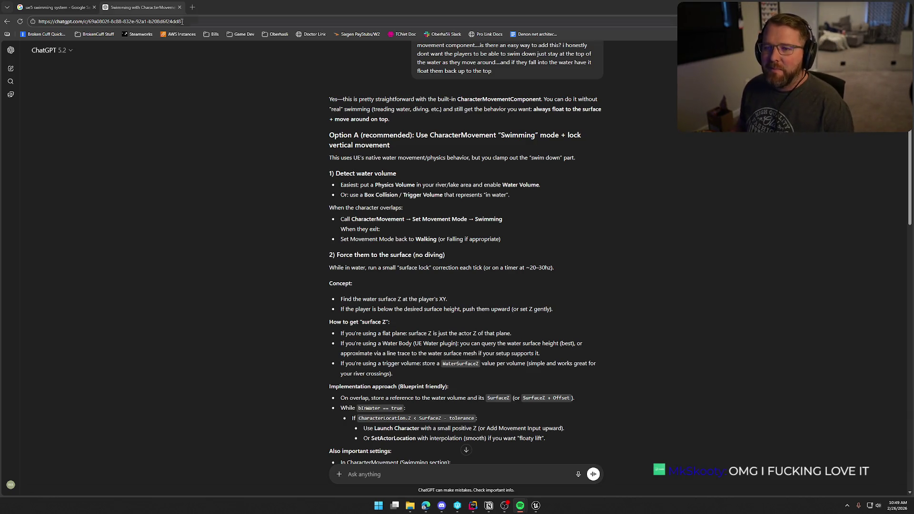
Open a new browser tab and show the recent browsing history with Ctrl+H
{"action": "left_click", "coordinate": [195, 7]}
{"action": "key", "text": "ctrl+h"}
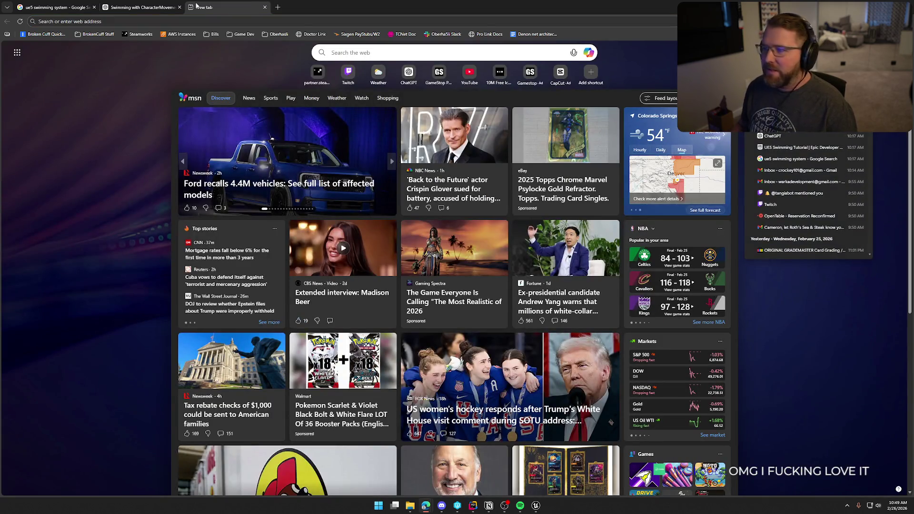
Reopen the trailer from history, jump to 0:49 and pause at 0:57
{"action": "left_click", "coordinate": [800, 124]}
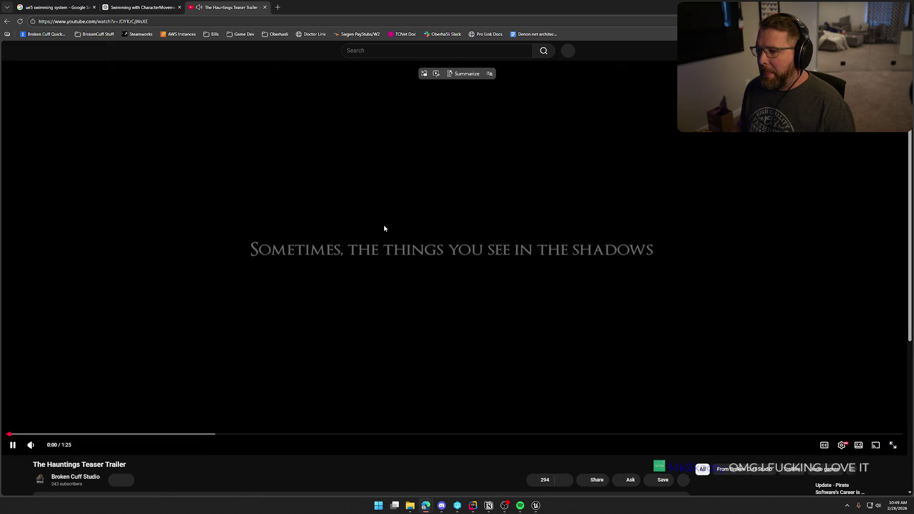
{"action": "left_click", "coordinate": [384, 228]}
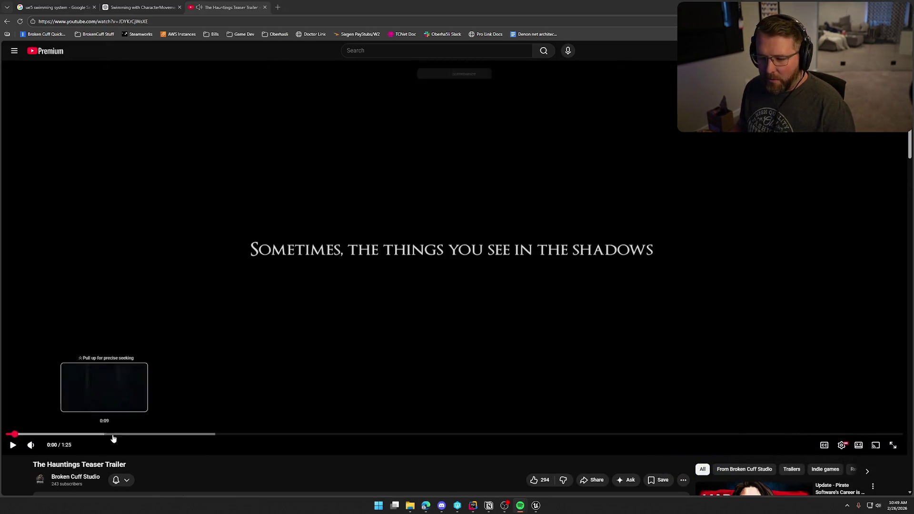
{"action": "left_click", "coordinate": [520, 434]}
{"action": "left_click", "coordinate": [513, 273]}
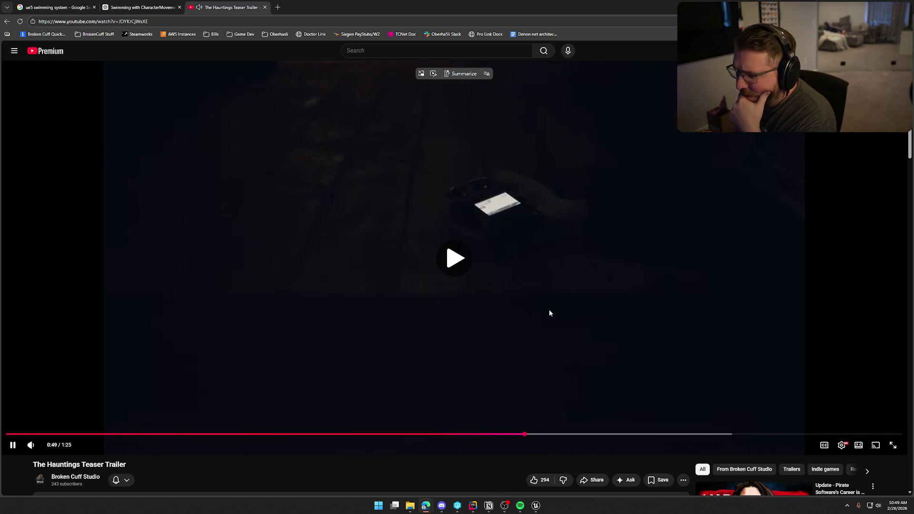
{"action": "left_click", "coordinate": [543, 255]}
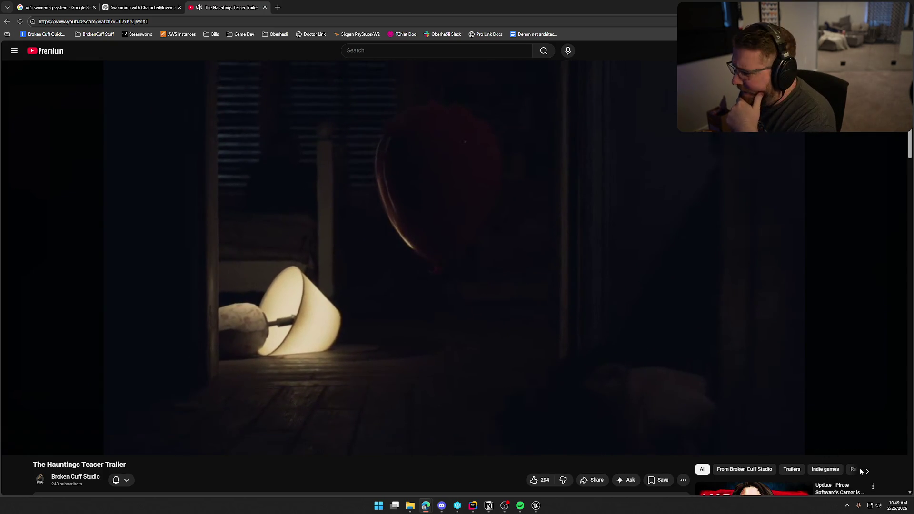
Replay from 0:55 fullscreen, then jump to the 0:31 diner scene and exit fullscreen
{"action": "left_click", "coordinate": [893, 446]}
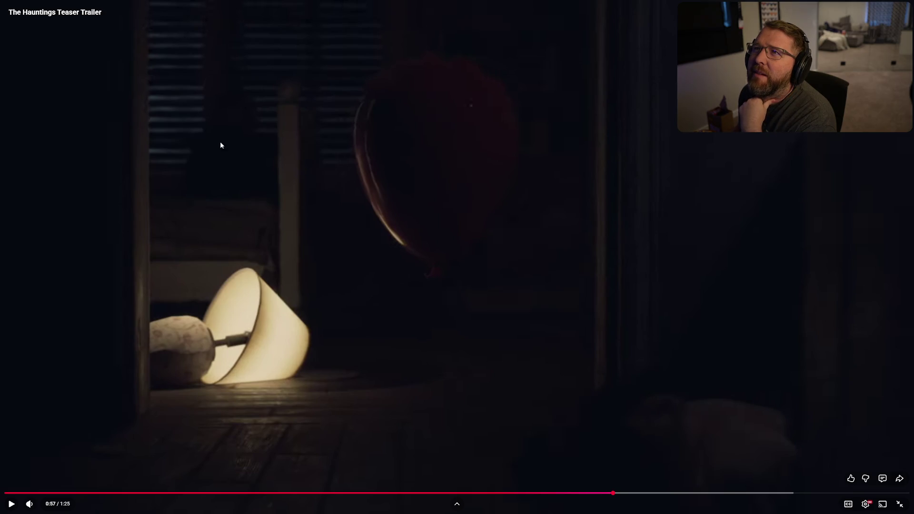
{"action": "left_click", "coordinate": [596, 493]}
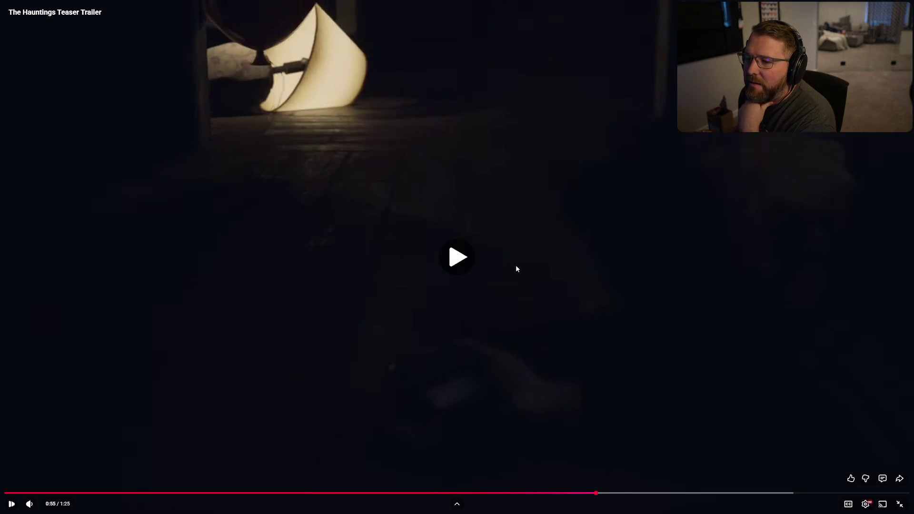
{"action": "left_click", "coordinate": [517, 269]}
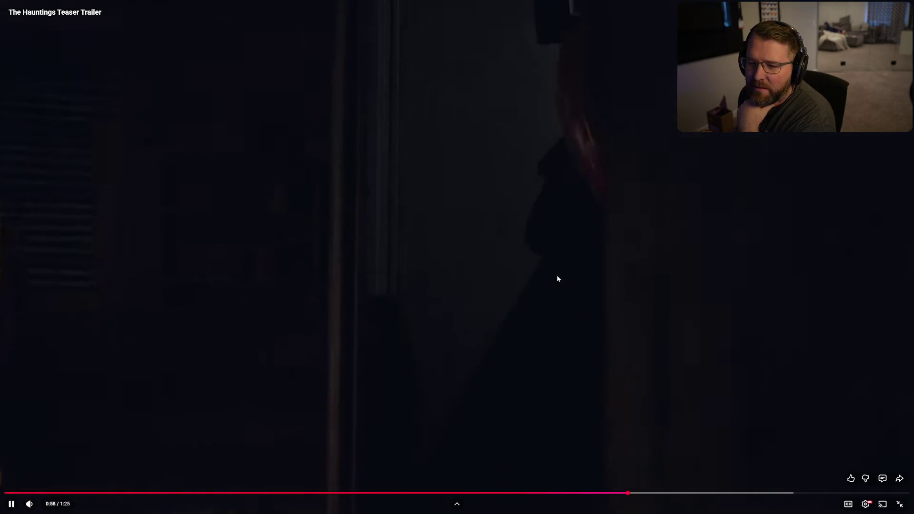
{"action": "left_click", "coordinate": [546, 248]}
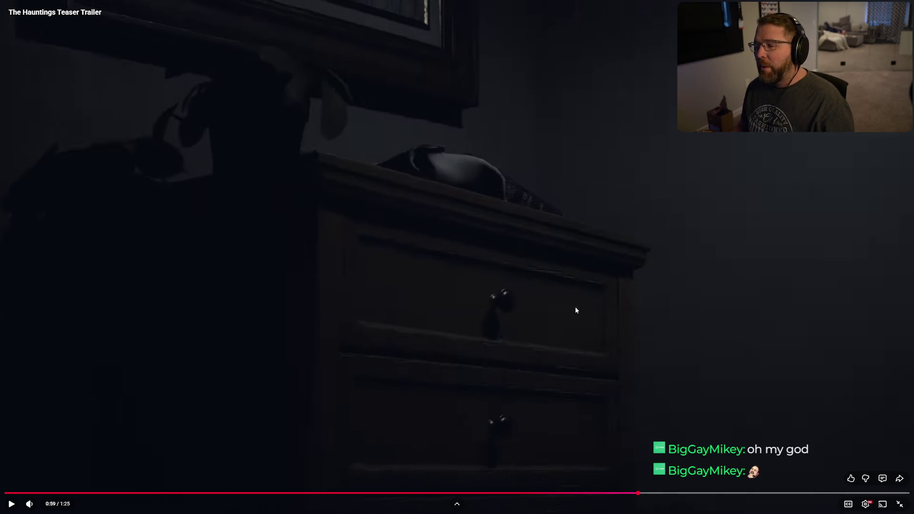
{"action": "left_click", "coordinate": [339, 494]}
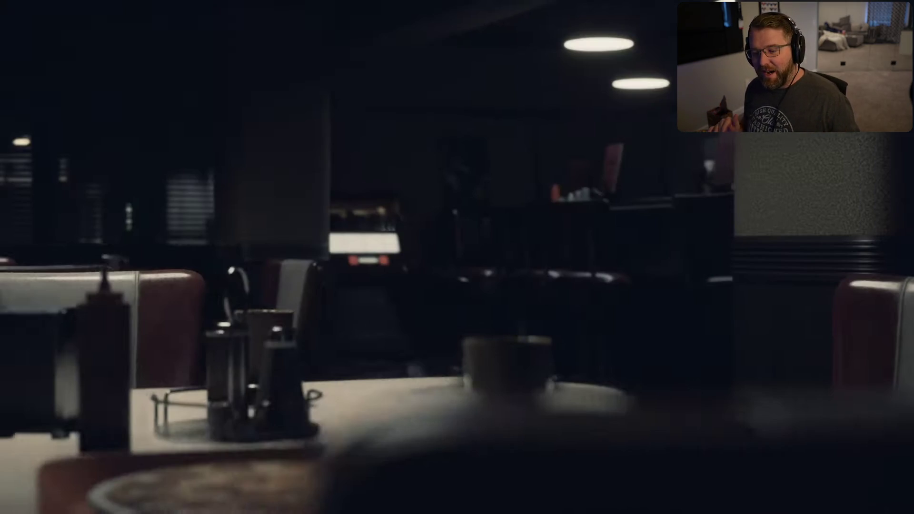
{"action": "mouse_move", "coordinate": [494, 312]}
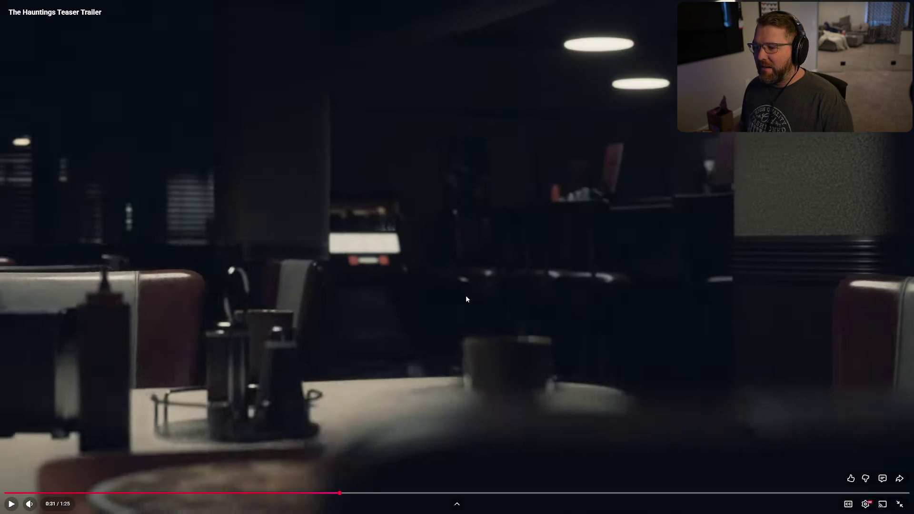
{"action": "key", "text": "Escape"}
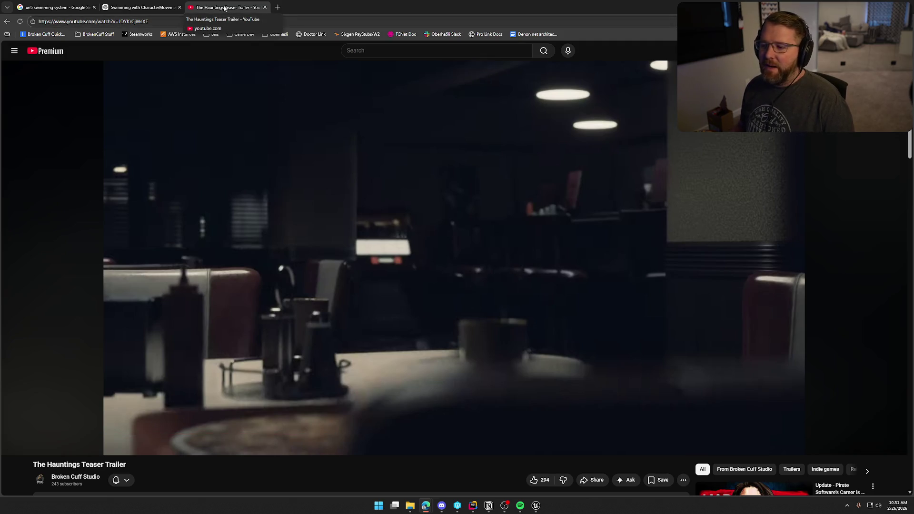
Close the YouTube trailer tab to get back to the ChatGPT conversation
{"action": "middle_click", "coordinate": [224, 8]}
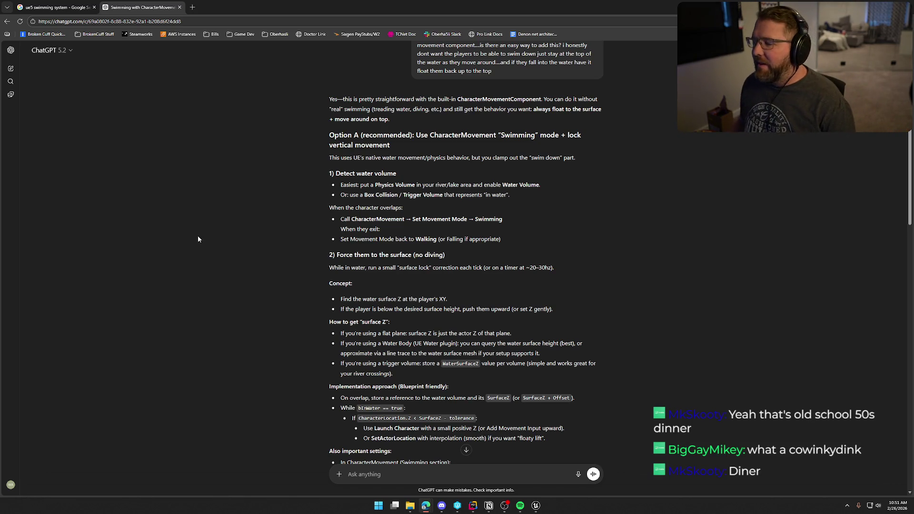
{"action": "scroll", "coordinate": [268, 253], "scroll_direction": "down", "scroll_amount": 1}
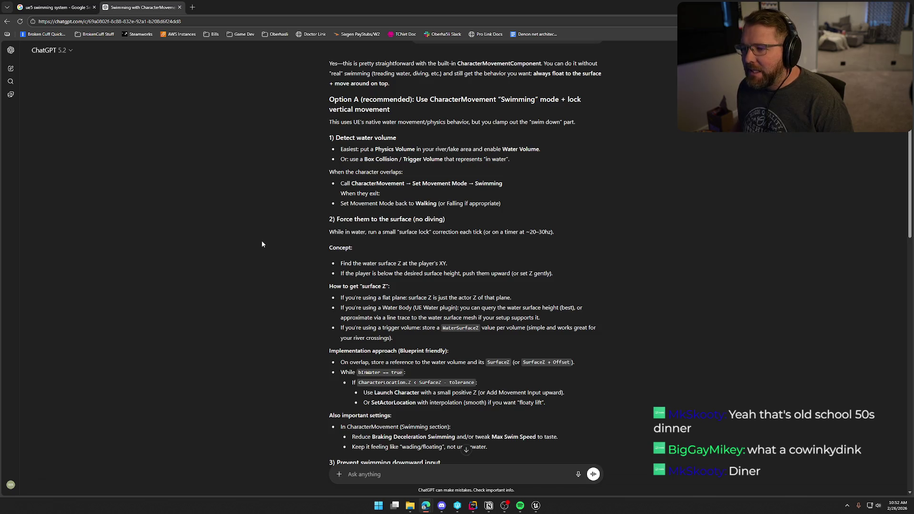
{"action": "scroll", "coordinate": [262, 239], "scroll_direction": "up", "scroll_amount": 1}
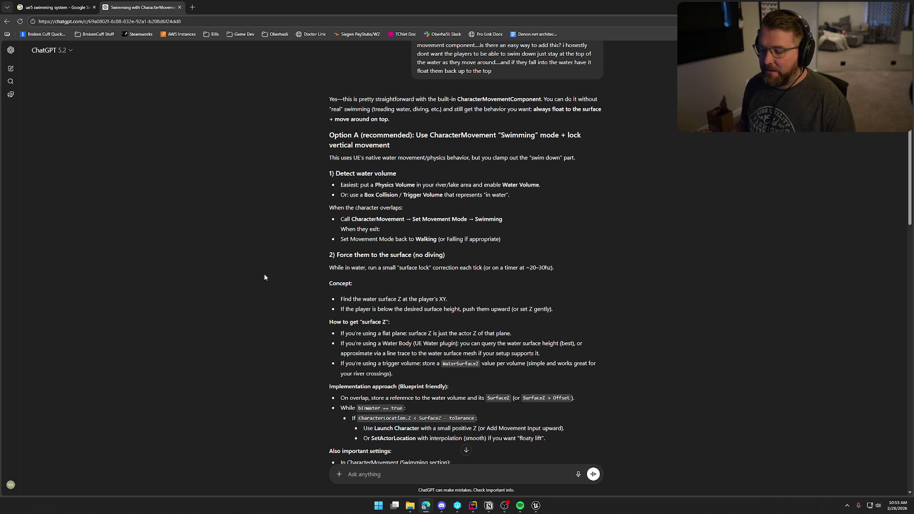
Read ChatGPT's Option A plan for Swimming mode with a vertical lock, then return to Unreal Editor
{"action": "scroll", "coordinate": [295, 308], "scroll_direction": "down", "scroll_amount": 1}
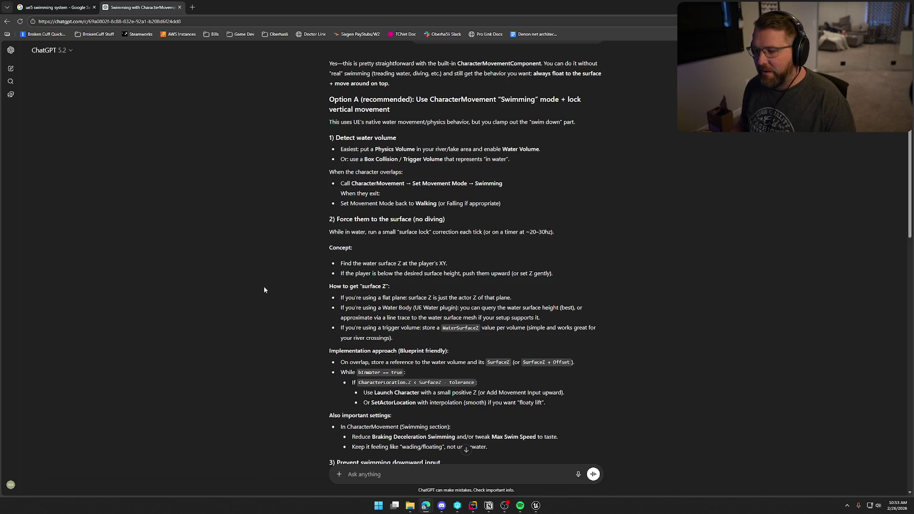
{"action": "scroll", "coordinate": [270, 296], "scroll_direction": "up", "scroll_amount": 1}
{"action": "scroll", "coordinate": [275, 283], "scroll_direction": "down", "scroll_amount": 1}
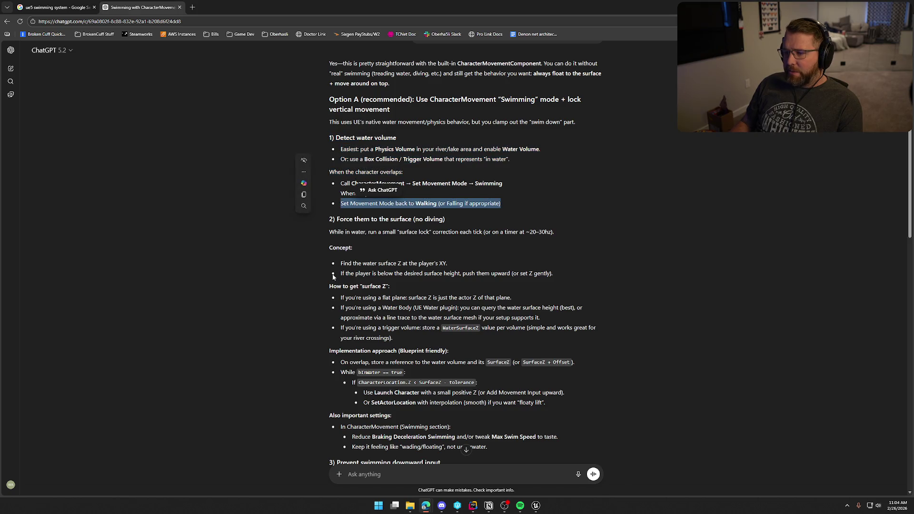
{"action": "left_click", "coordinate": [536, 505]}
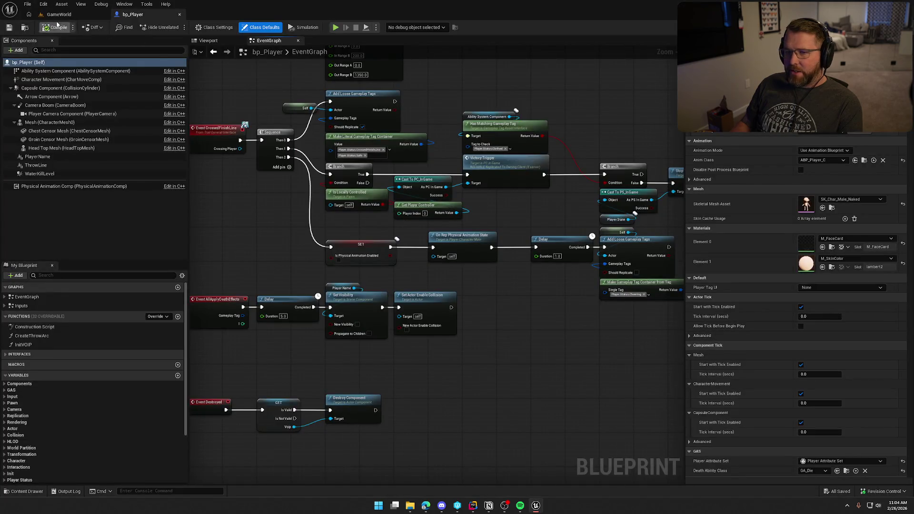
In the GameWorld level, select the river and briefly hide then unhide it
{"action": "left_click", "coordinate": [57, 27]}
{"action": "scroll", "coordinate": [368, 250], "scroll_direction": "up", "scroll_amount": 3}
{"action": "left_click", "coordinate": [369, 200]}
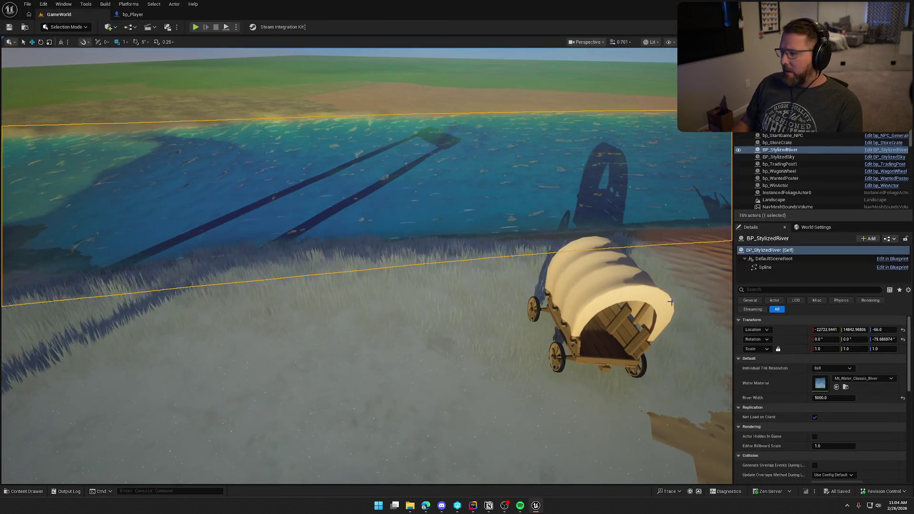
{"action": "scroll", "coordinate": [553, 175], "scroll_direction": "down", "scroll_amount": 3}
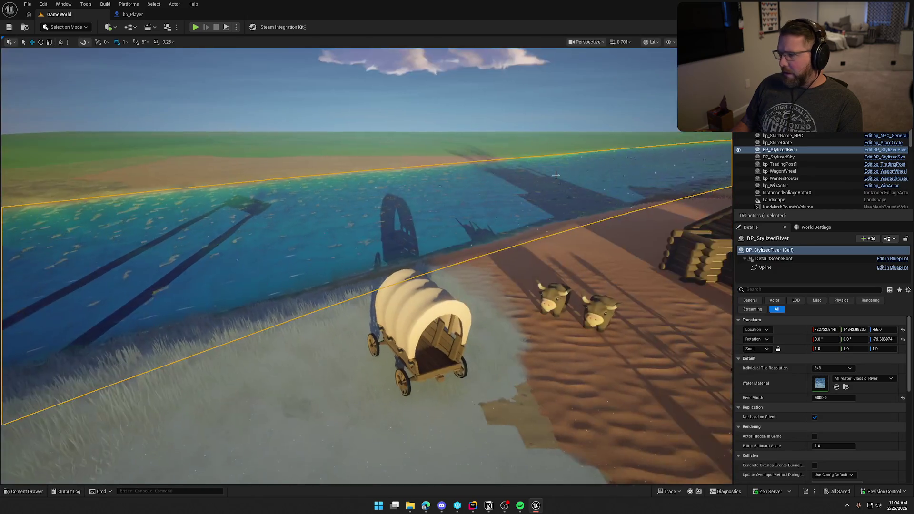
{"action": "key", "text": "h"}
{"action": "key", "text": "ctrl+h"}
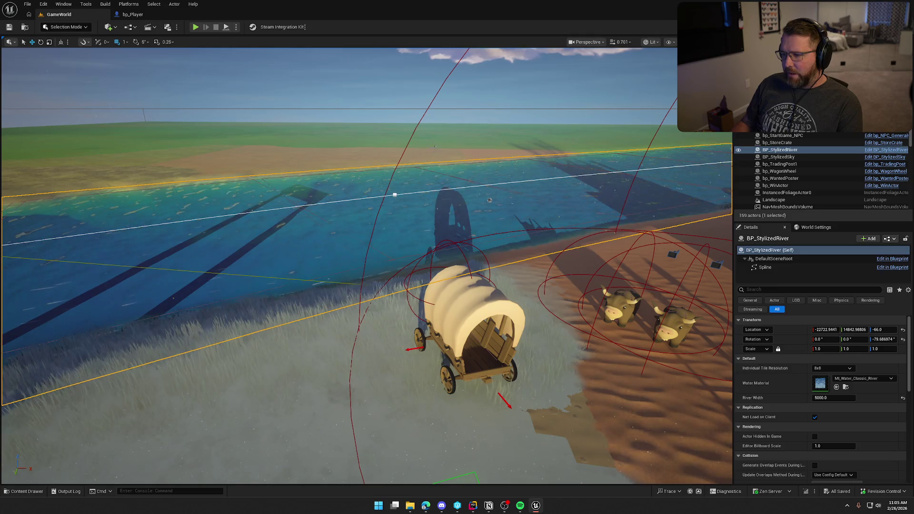
Inspect bp_RiverLogic's RiverVolume_000 collision settings, then deselect and pull back to show river, cabin and wagon
{"action": "left_click", "coordinate": [436, 147]}
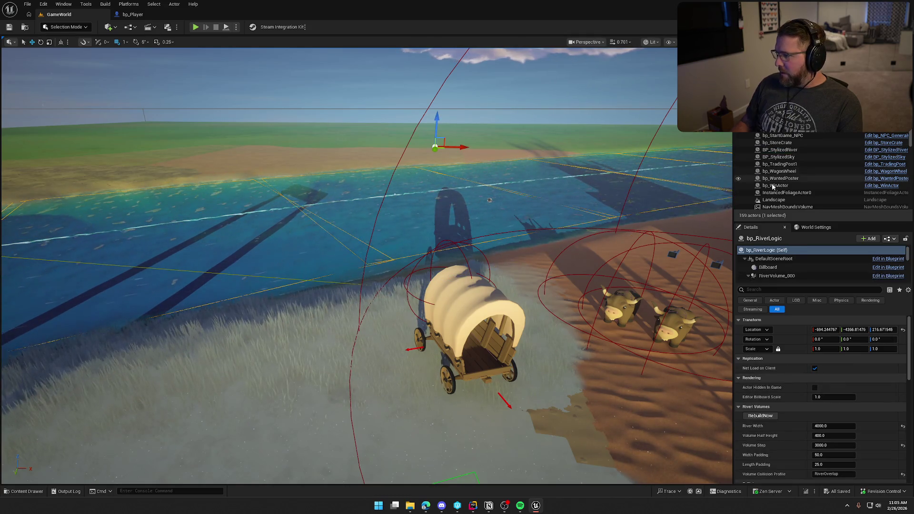
{"action": "scroll", "coordinate": [794, 258], "scroll_direction": "down", "scroll_amount": 2}
{"action": "left_click", "coordinate": [794, 255]}
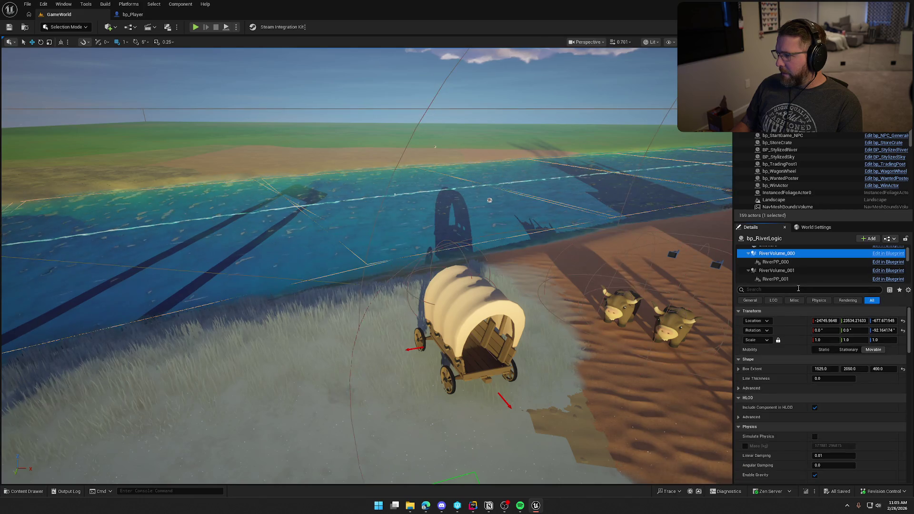
{"action": "scroll", "coordinate": [795, 426], "scroll_direction": "down", "scroll_amount": 8}
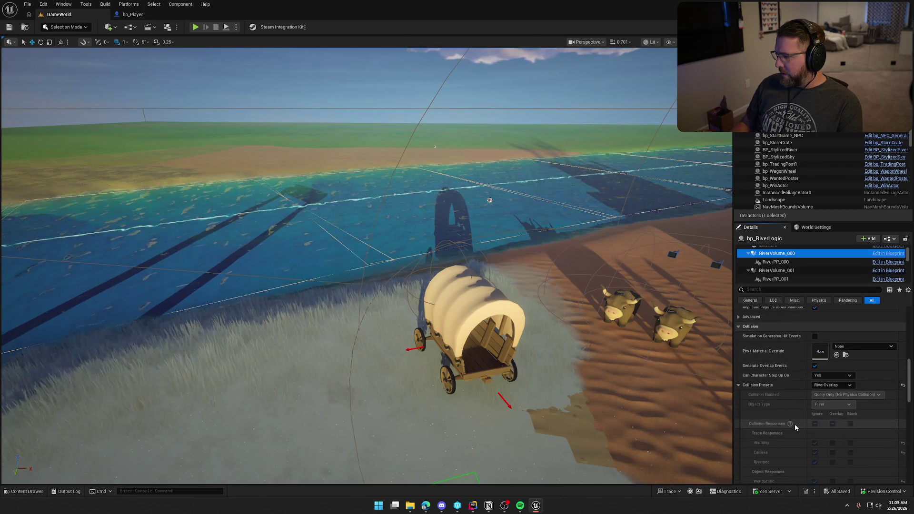
{"action": "scroll", "coordinate": [795, 425], "scroll_direction": "down", "scroll_amount": 1}
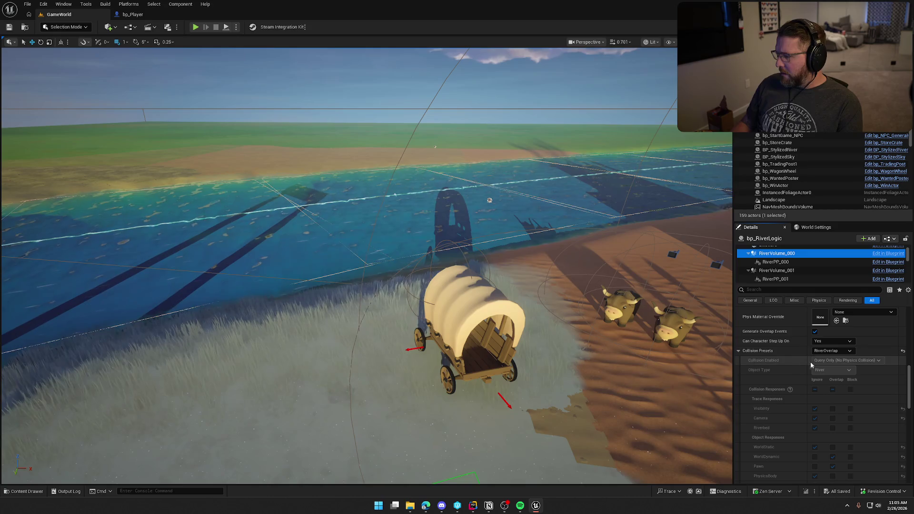
{"action": "scroll", "coordinate": [791, 419], "scroll_direction": "down", "scroll_amount": 1}
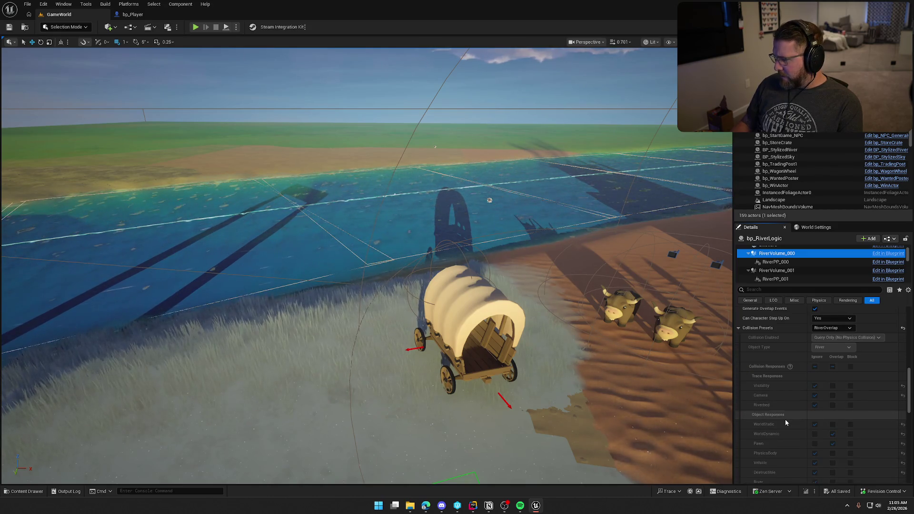
{"action": "scroll", "coordinate": [795, 410], "scroll_direction": "down", "scroll_amount": 2}
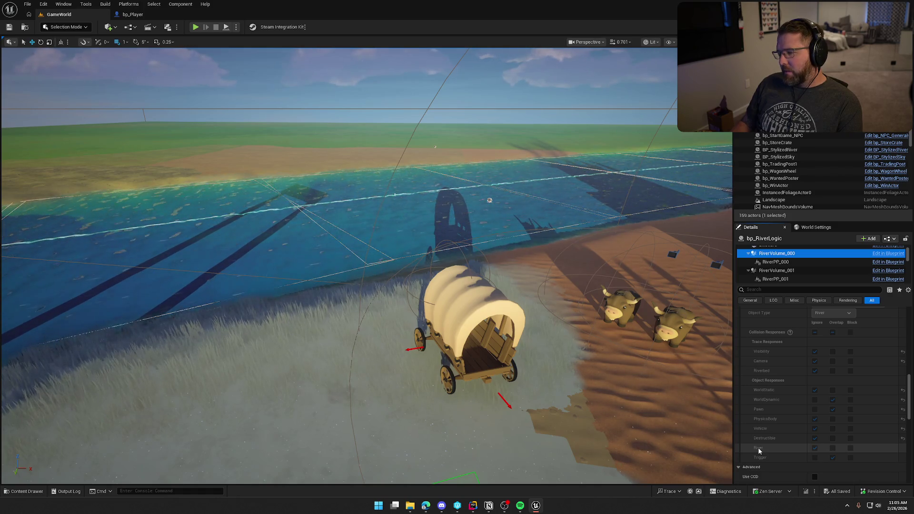
{"action": "key", "text": "Escape"}
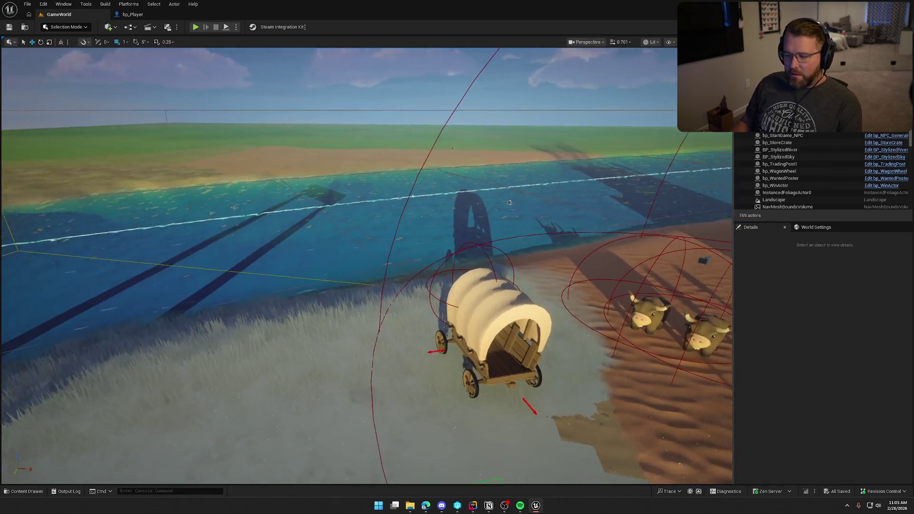
{"action": "left_click_drag", "start_coordinate": [510, 202], "coordinate": [479, 276]}
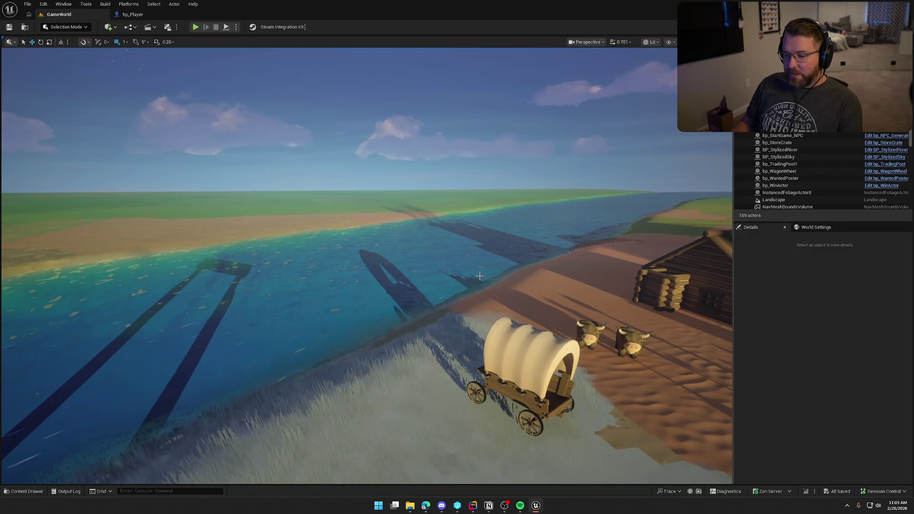
Shift the river crossing view, then switch to ChatGPT and mark the Detect water volume section
{"action": "left_click_drag", "start_coordinate": [355, 251], "coordinate": [324, 281]}
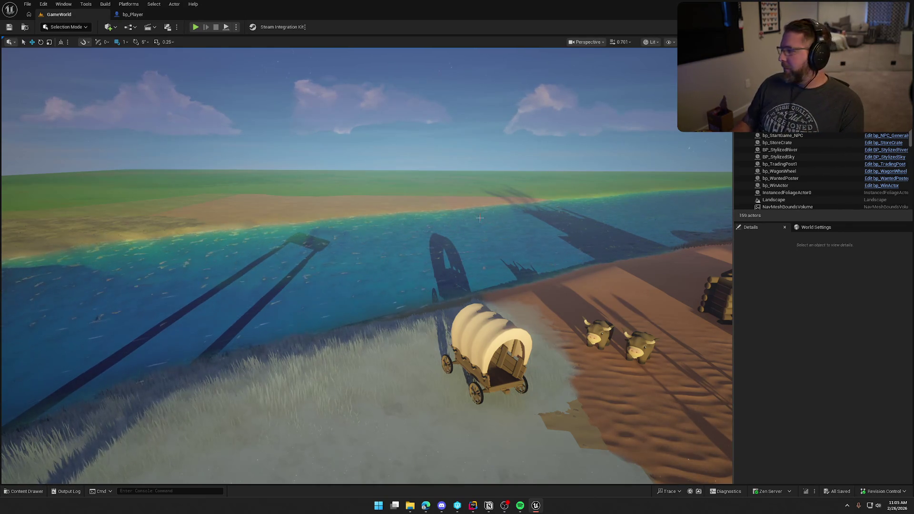
{"action": "key", "text": "alt+Tab"}
{"action": "left_click_drag", "start_coordinate": [332, 135], "coordinate": [403, 172]}
{"action": "left_click", "coordinate": [261, 208]}
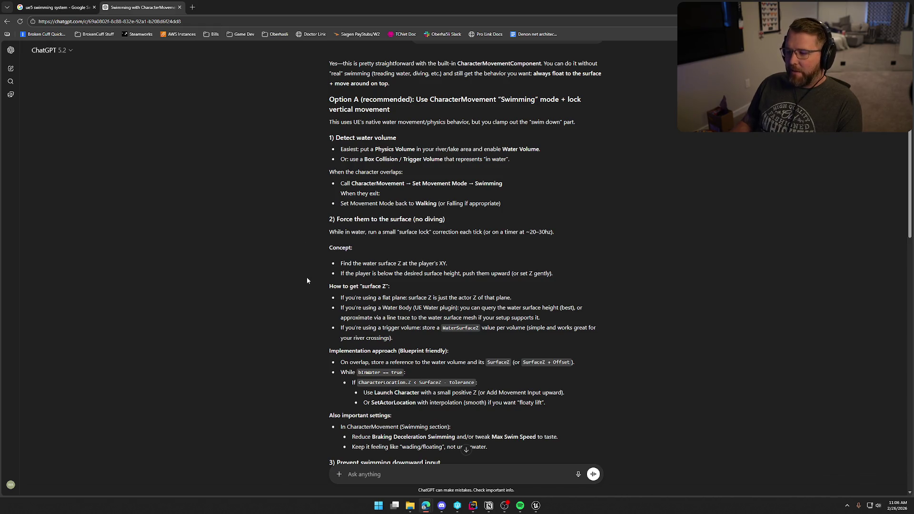
Read ChatGPT's While in water and WaterSurfaceZ surface-lock advice, then return to the Unreal Editor
{"action": "scroll", "coordinate": [322, 220], "scroll_direction": "down", "scroll_amount": 1}
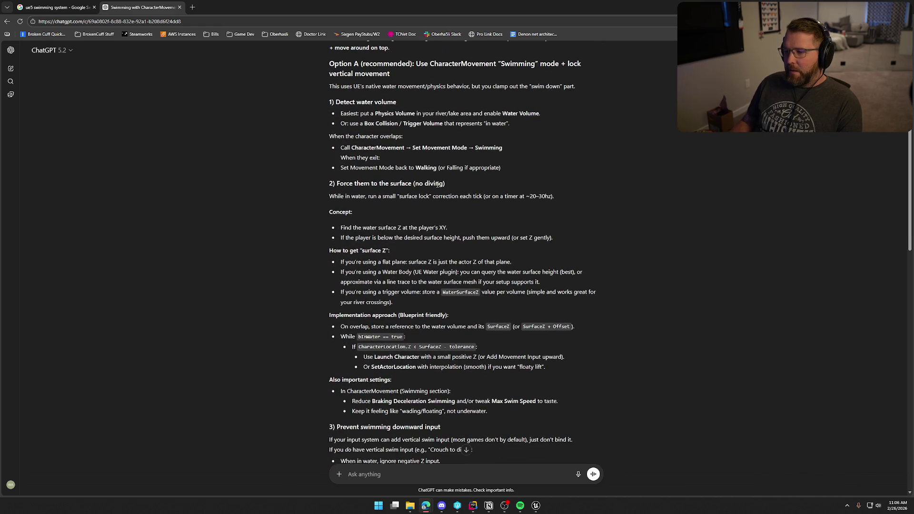
{"action": "left_click_drag", "start_coordinate": [342, 198], "coordinate": [564, 203]}
{"action": "left_click", "coordinate": [272, 220]}
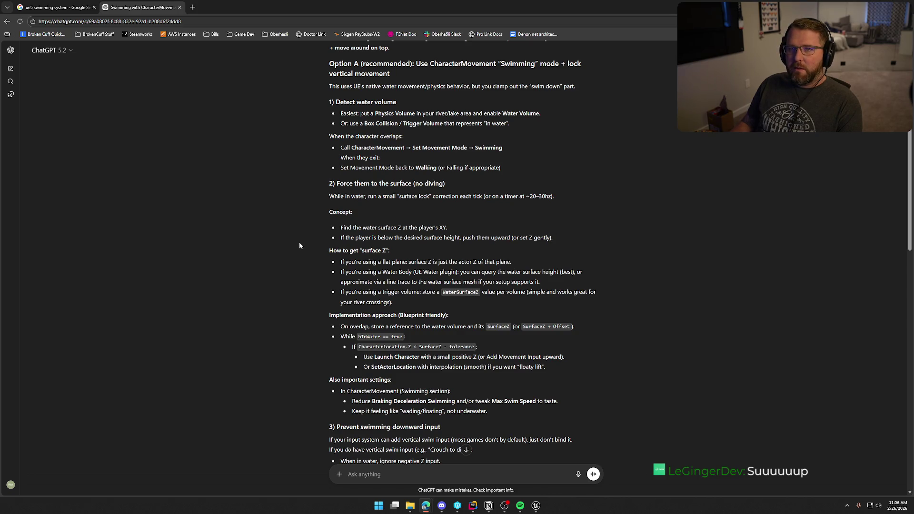
{"action": "scroll", "coordinate": [307, 260], "scroll_direction": "down", "scroll_amount": 3}
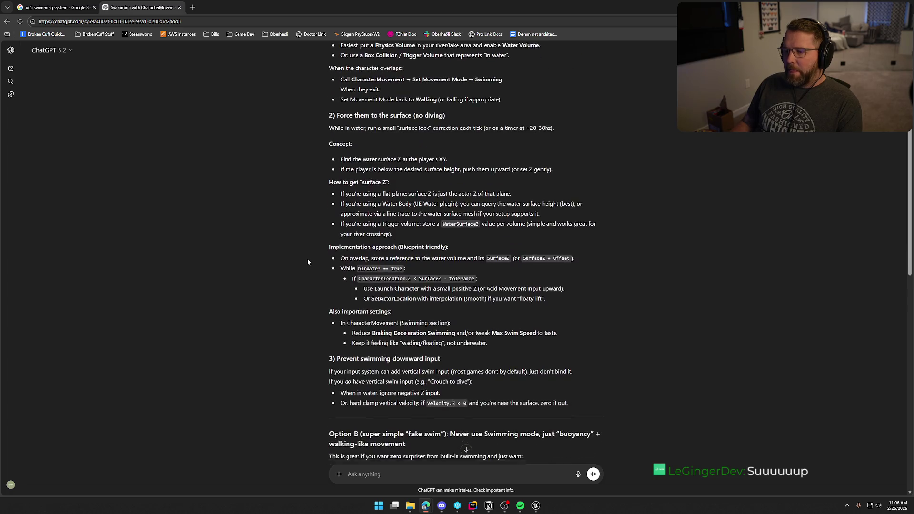
{"action": "left_click_drag", "start_coordinate": [296, 147], "coordinate": [260, 182]}
{"action": "left_click", "coordinate": [258, 180]}
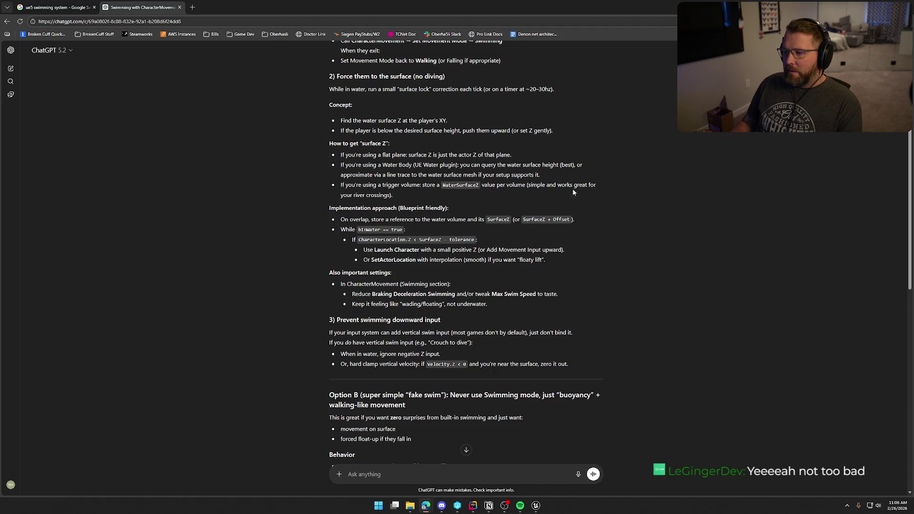
{"action": "left_click", "coordinate": [287, 294]}
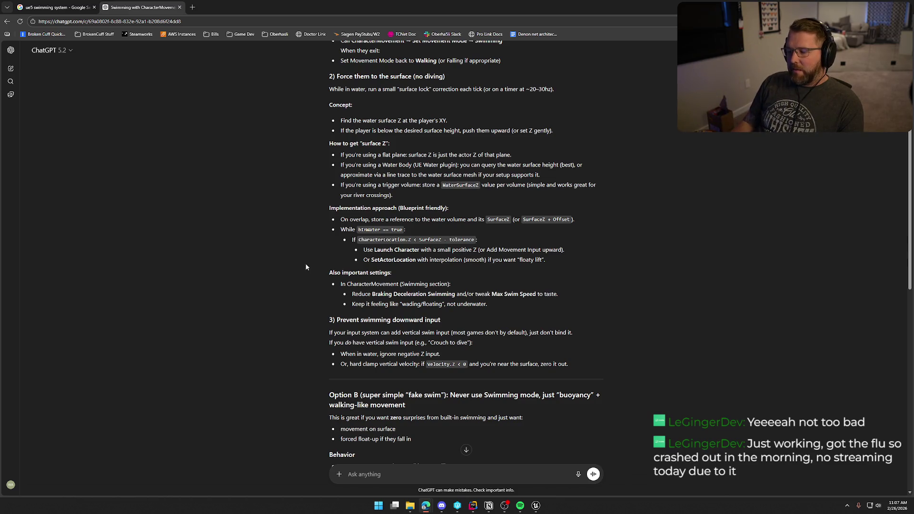
{"action": "scroll", "coordinate": [302, 193], "scroll_direction": "down", "scroll_amount": 2}
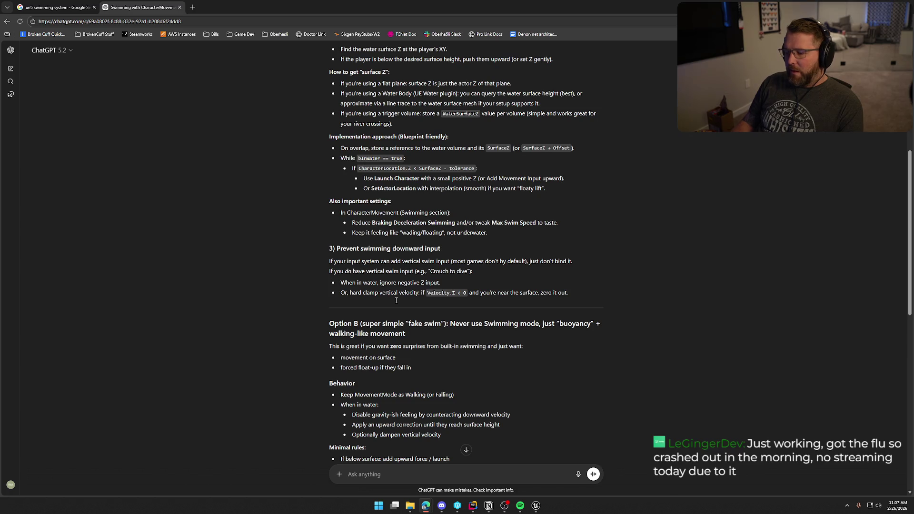
{"action": "left_click", "coordinate": [536, 507]}
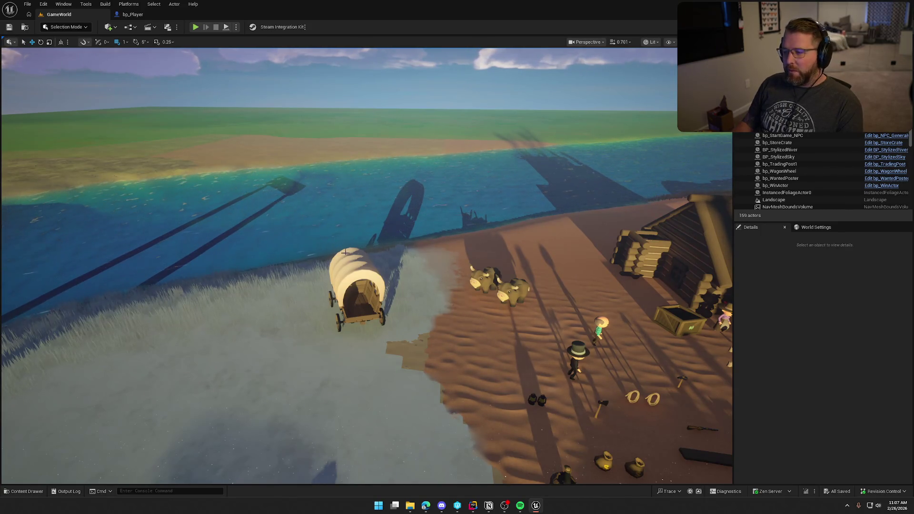
Edit the wagon's bp_AVSWagon Blueprint and open WagonRiverCrossingComponent.h from its WagonRiverCrossing component in Rider
{"action": "left_click", "coordinate": [347, 268]}
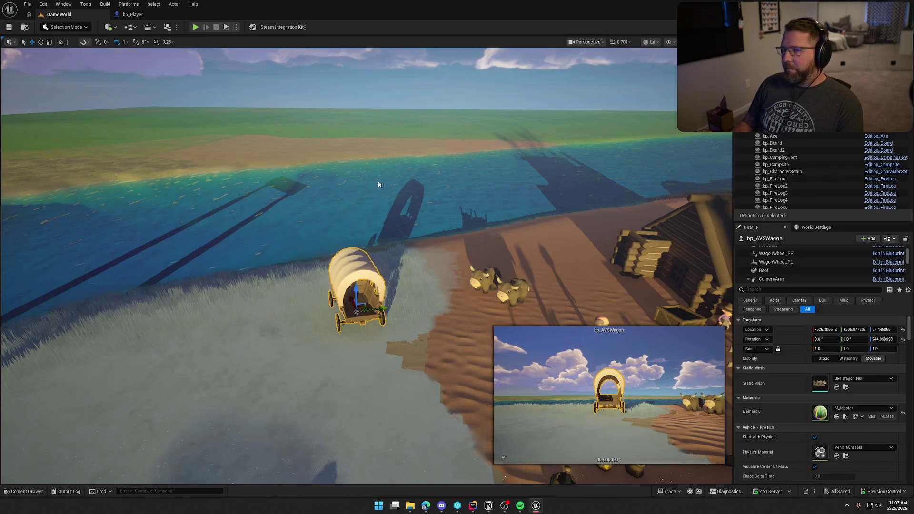
{"action": "key", "text": "ctrl+e"}
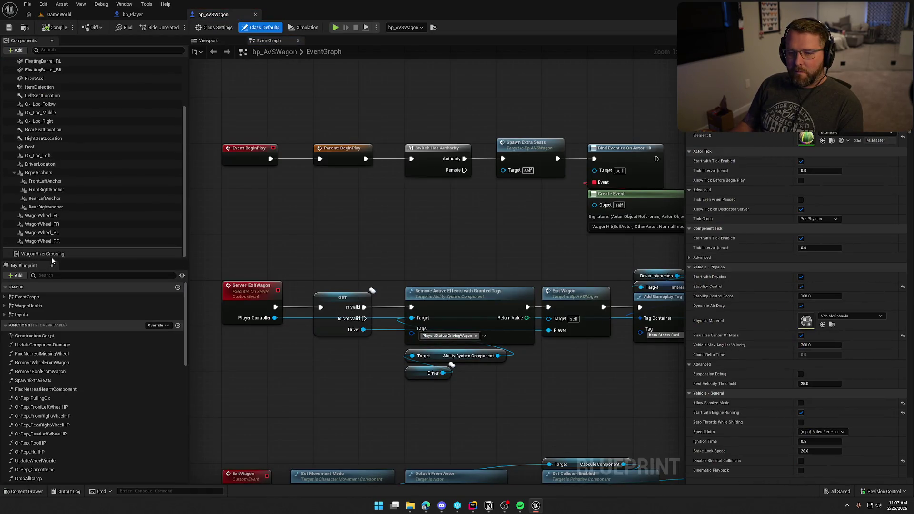
{"action": "left_click", "coordinate": [51, 256]}
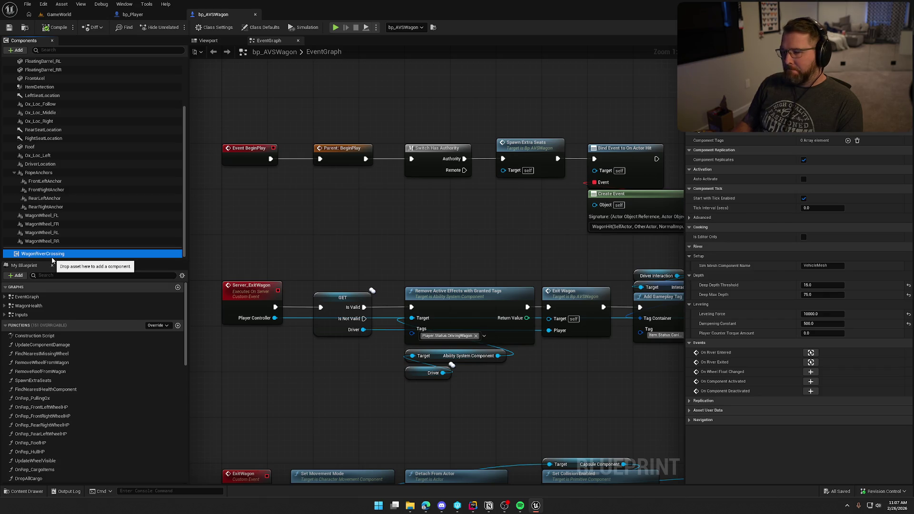
{"action": "double_click", "coordinate": [52, 256]}
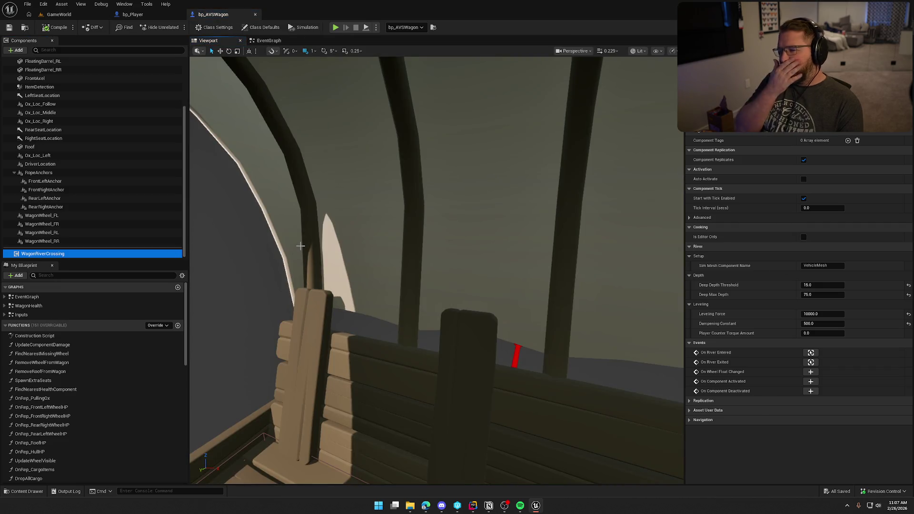
{"action": "right_click", "coordinate": [45, 254]}
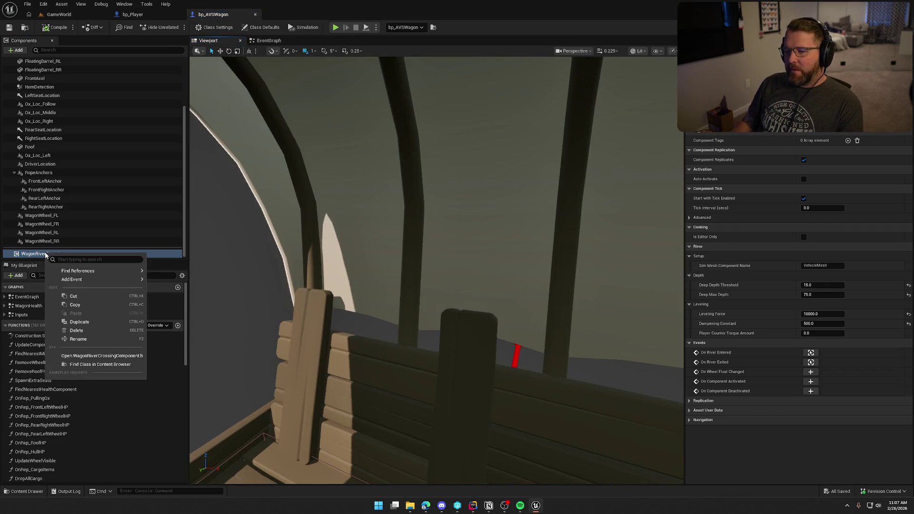
{"action": "left_click", "coordinate": [102, 356]}
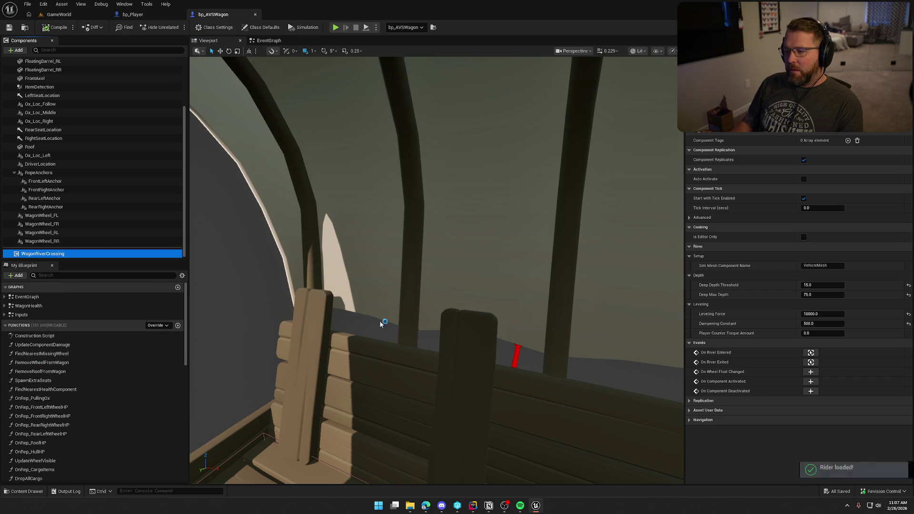
{"action": "left_click", "coordinate": [473, 505]}
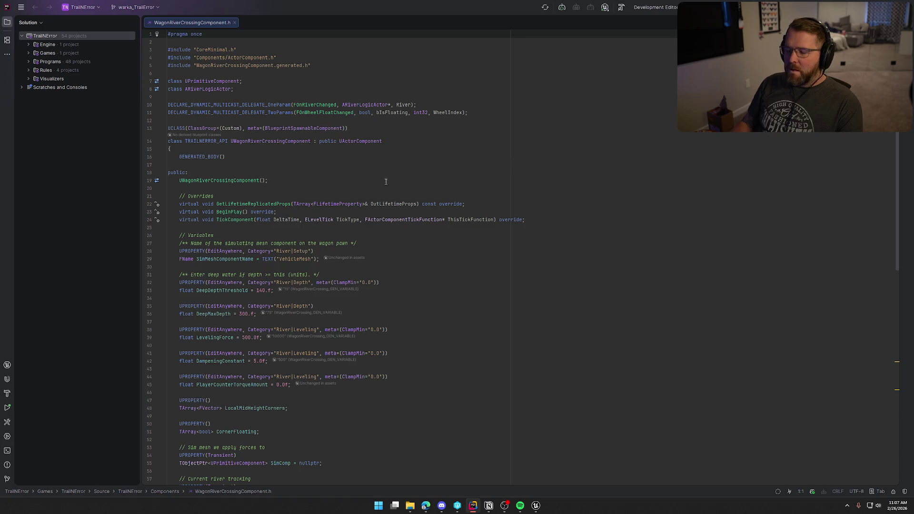
Read WagonRiverCrossingComponent.h down to the overlap handlers, EnterRiver/ExitRiver and GetRiverFromVolumeComponent, then return to Unreal
{"action": "scroll", "coordinate": [326, 325], "scroll_direction": "down", "scroll_amount": 5}
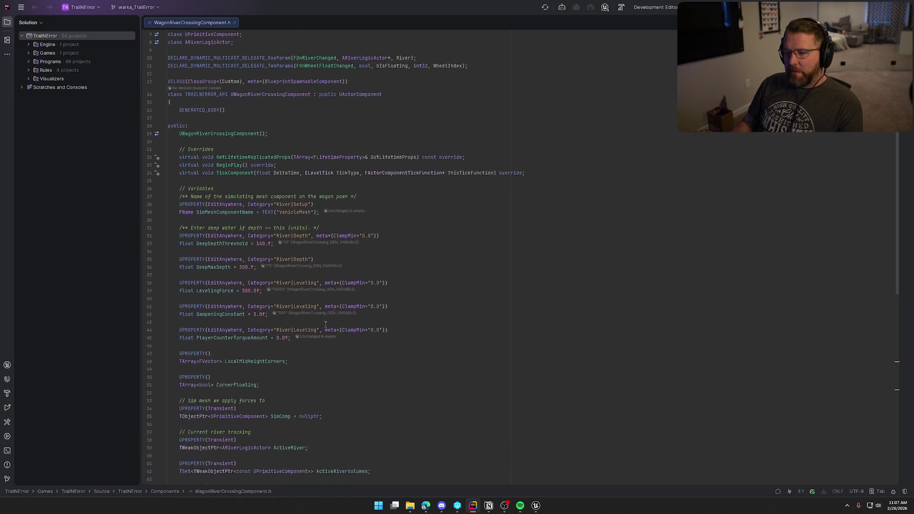
{"action": "scroll", "coordinate": [326, 325], "scroll_direction": "down", "scroll_amount": 2}
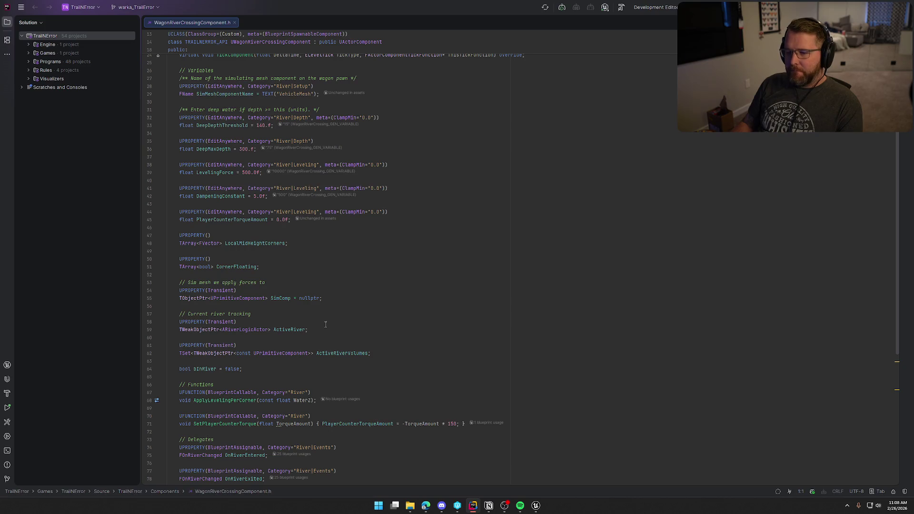
{"action": "scroll", "coordinate": [326, 324], "scroll_direction": "down", "scroll_amount": 3}
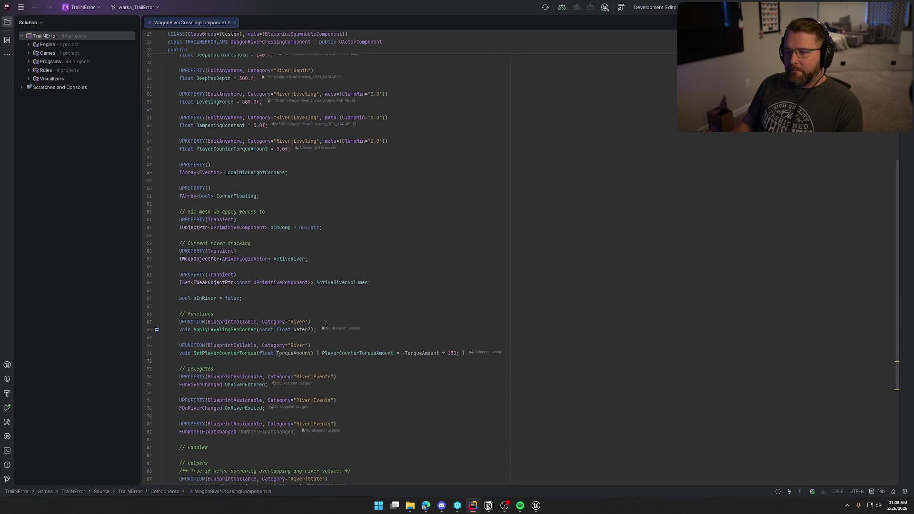
{"action": "scroll", "coordinate": [326, 325], "scroll_direction": "down", "scroll_amount": 3}
{"action": "scroll", "coordinate": [326, 324], "scroll_direction": "down", "scroll_amount": 3}
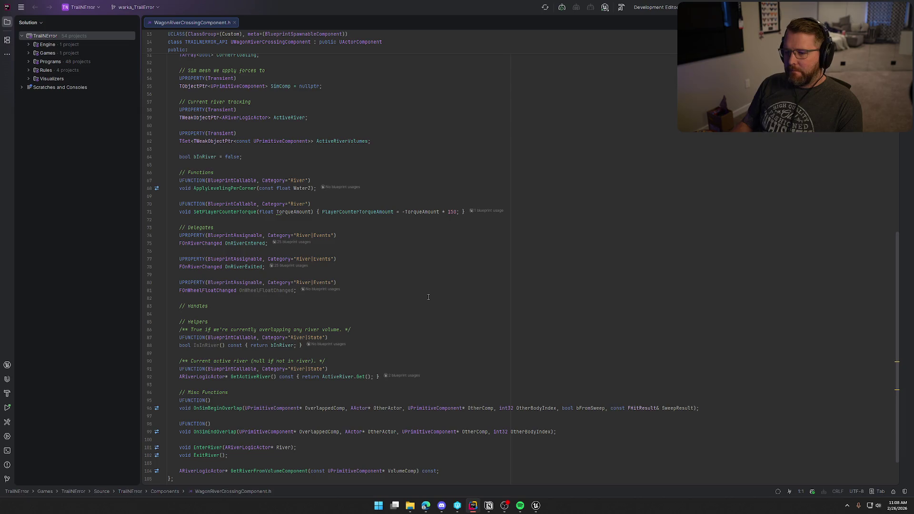
{"action": "scroll", "coordinate": [428, 297], "scroll_direction": "down", "scroll_amount": 3}
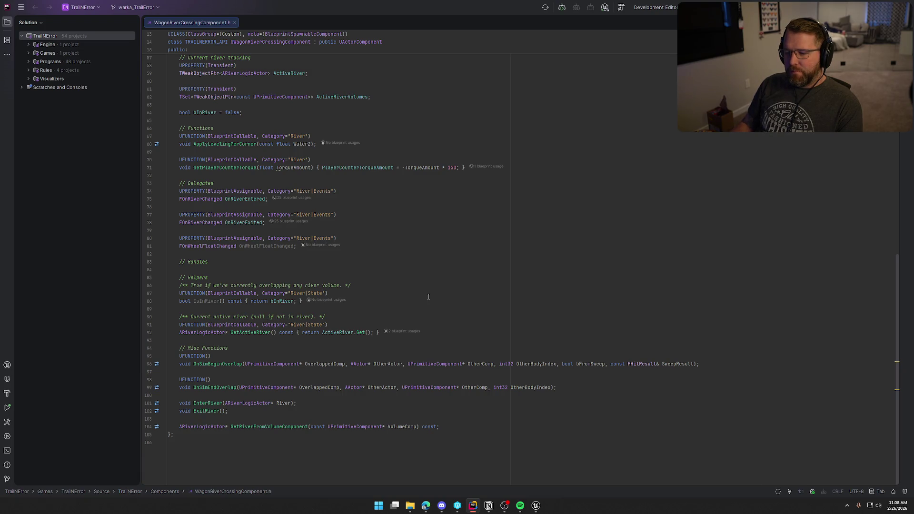
{"action": "scroll", "coordinate": [428, 297], "scroll_direction": "up", "scroll_amount": 5}
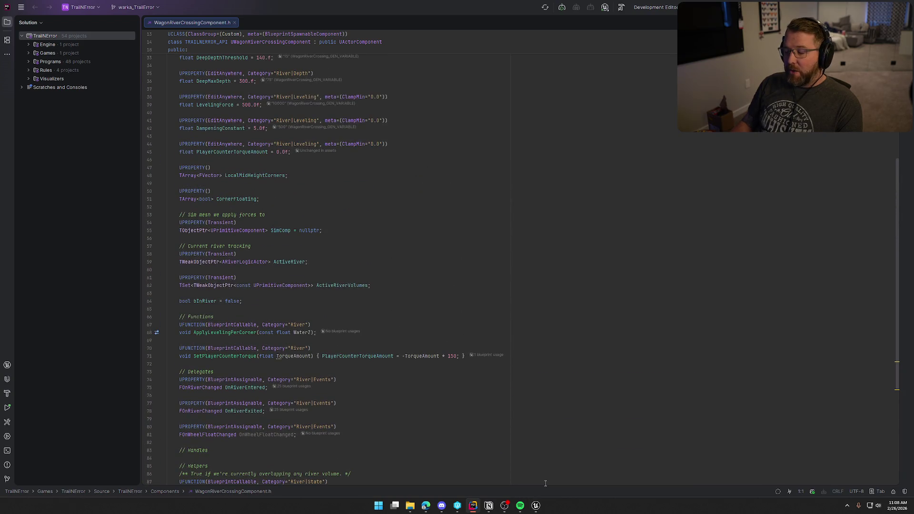
{"action": "left_click", "coordinate": [536, 506]}
Add a WagonRiverCrossing component to bp_Player
{"action": "left_click", "coordinate": [123, 16]}
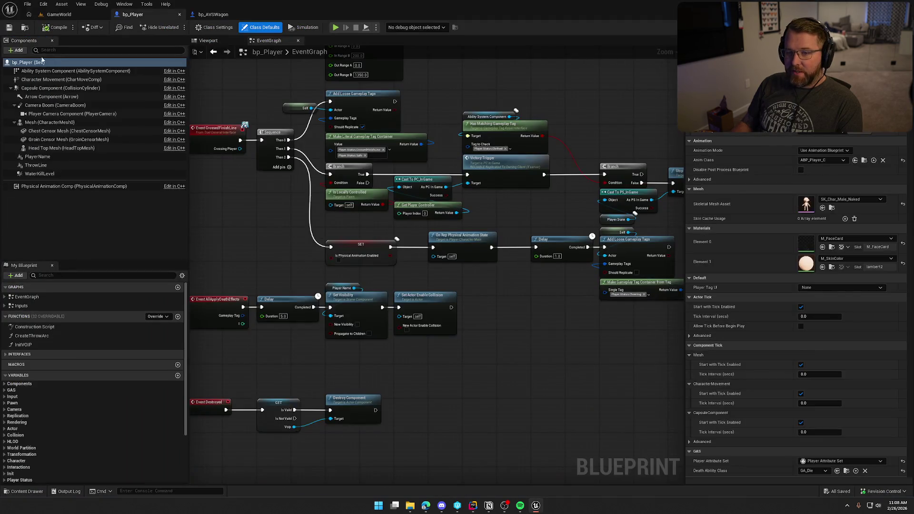
{"action": "left_click", "coordinate": [15, 51]}
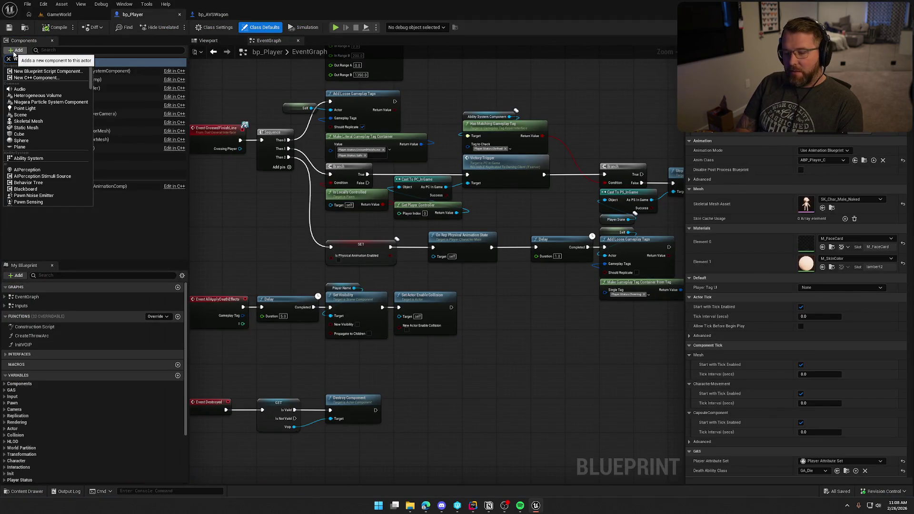
{"action": "type", "text": "wagon"}
{"action": "key", "text": "Return"}
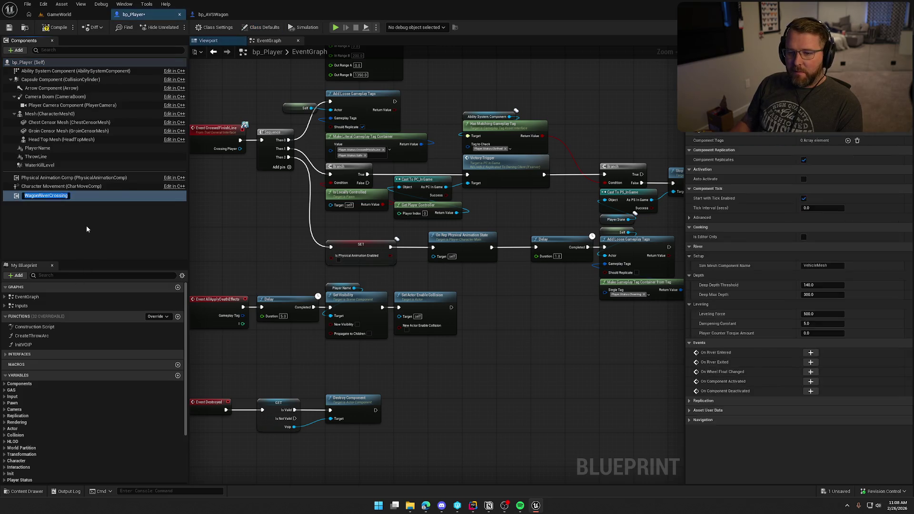
{"action": "left_click", "coordinate": [49, 197]}
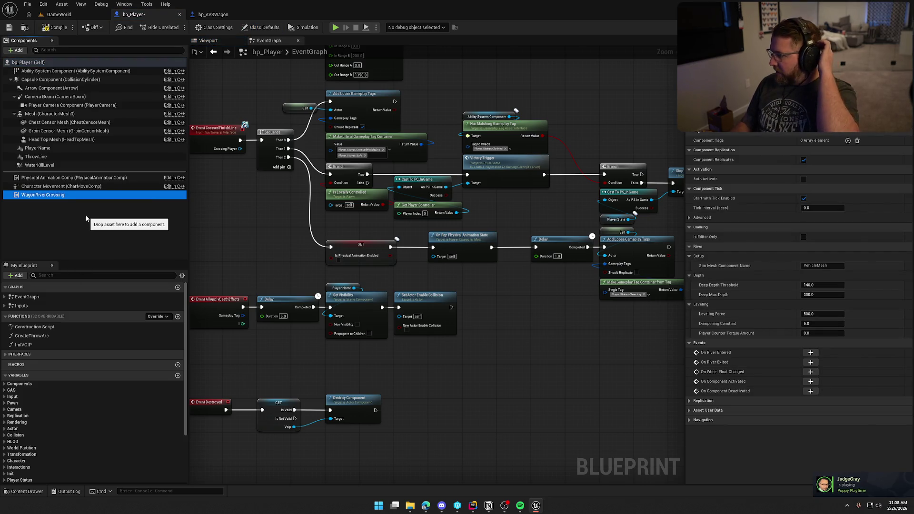
Change its Sim Mesh Component Name from VehicleMesh to Mesh, then check out and save bp_Player
{"action": "left_click", "coordinate": [818, 265]}
{"action": "double_click", "coordinate": [818, 265]}
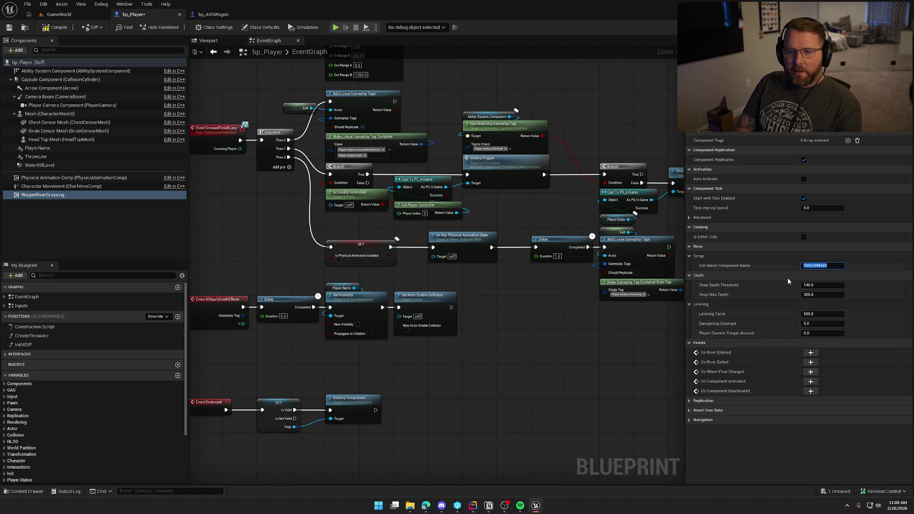
{"action": "type", "text": "m"}
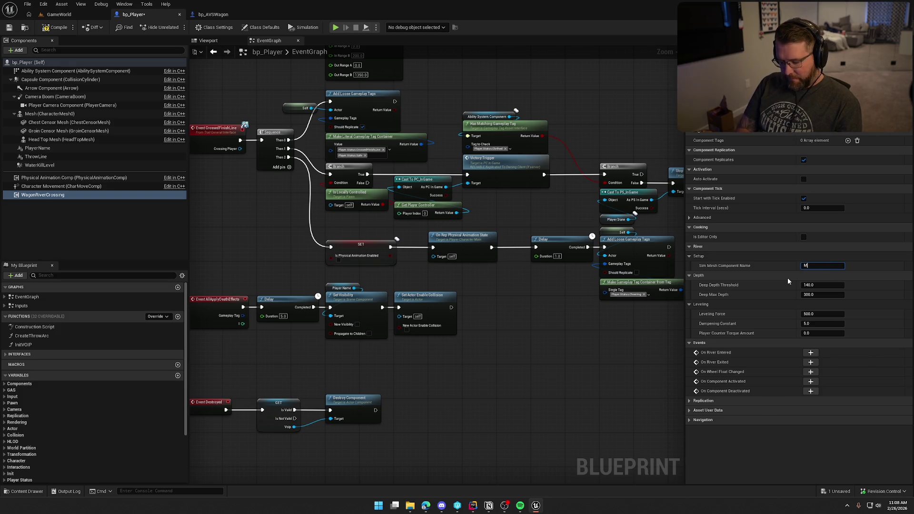
{"action": "key", "text": "Return"}
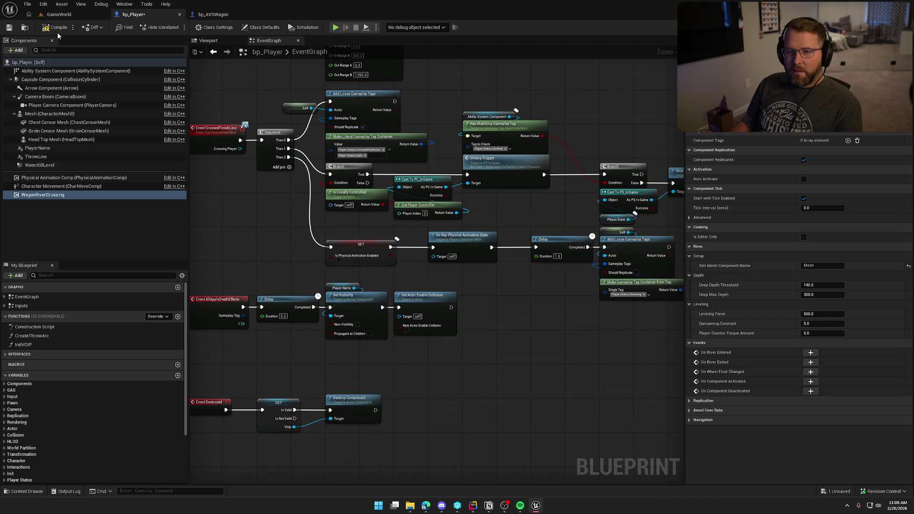
{"action": "key", "text": "ctrl+s"}
{"action": "left_click", "coordinate": [463, 332]}
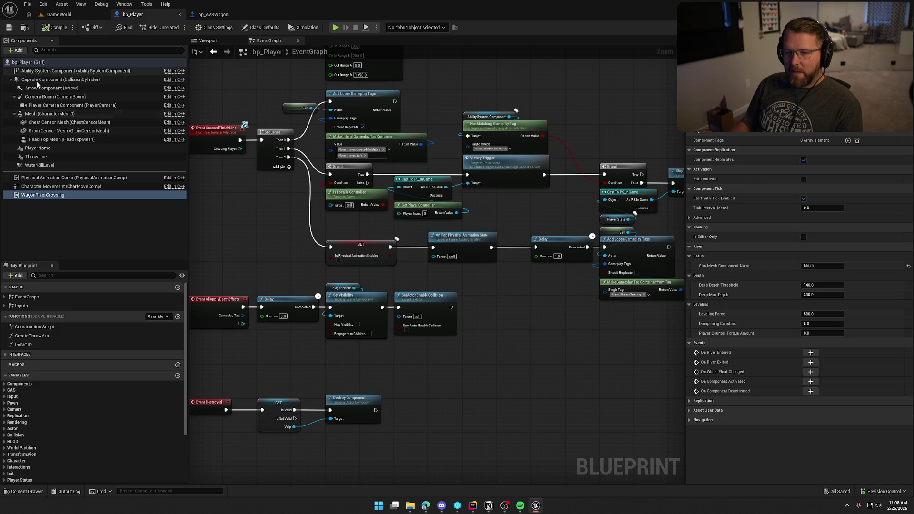
{"action": "left_click_drag", "start_coordinate": [298, 294], "coordinate": [387, 215]}
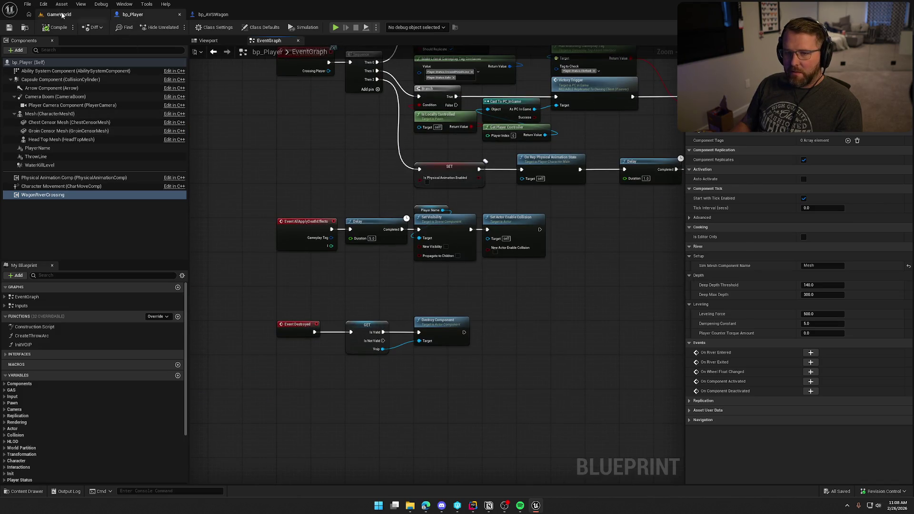
Delete WaterKillLevel's On Component Begin Overlap damage nodes and compile bp_Player
{"action": "left_click", "coordinate": [41, 165]}
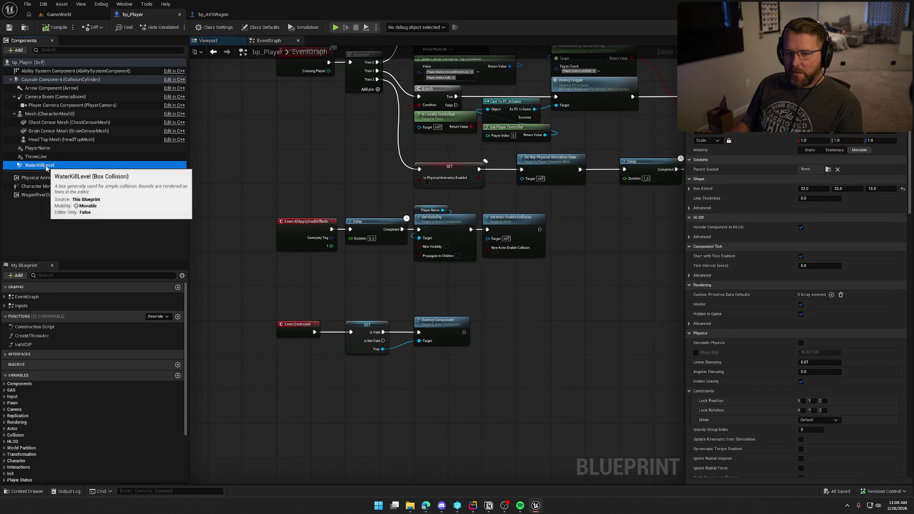
{"action": "right_click", "coordinate": [49, 168]}
{"action": "mouse_move", "coordinate": [100, 189]}
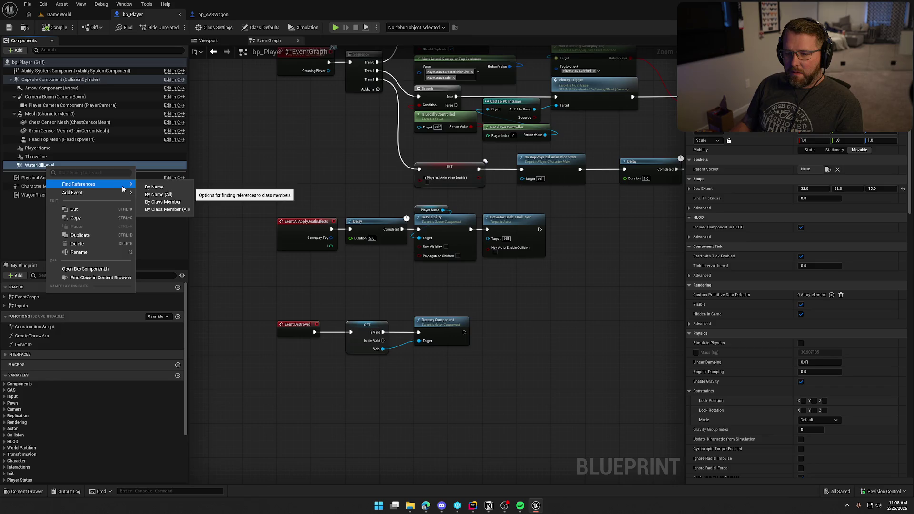
{"action": "left_click", "coordinate": [38, 163]}
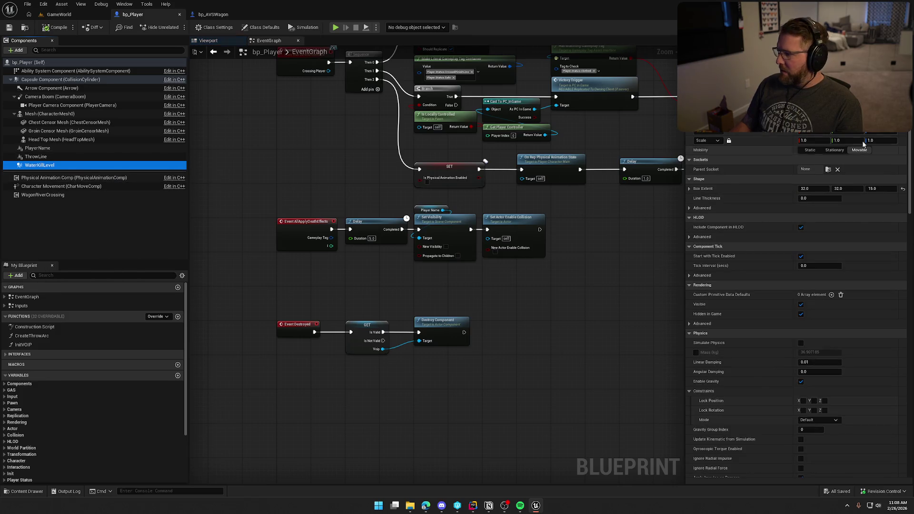
{"action": "scroll", "coordinate": [730, 269], "scroll_direction": "down", "scroll_amount": 10}
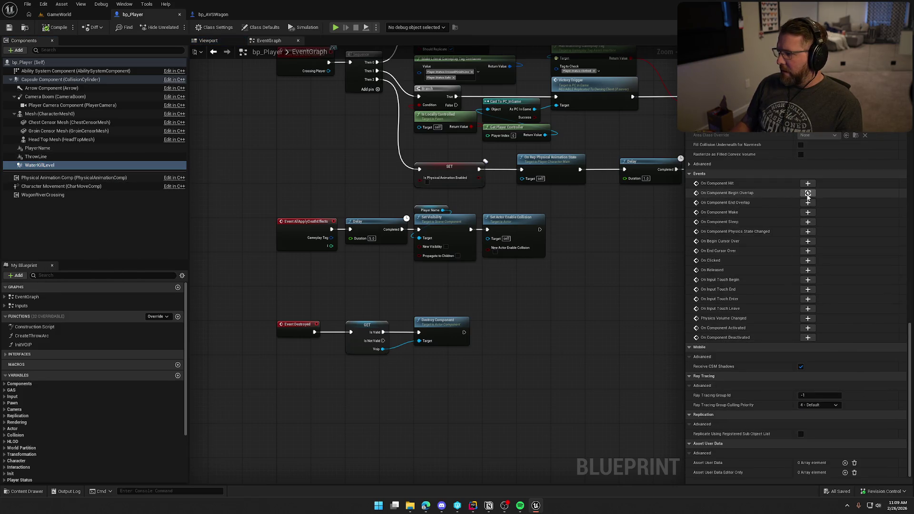
{"action": "left_click", "coordinate": [731, 269]}
{"action": "scroll", "coordinate": [573, 336], "scroll_direction": "up", "scroll_amount": 2}
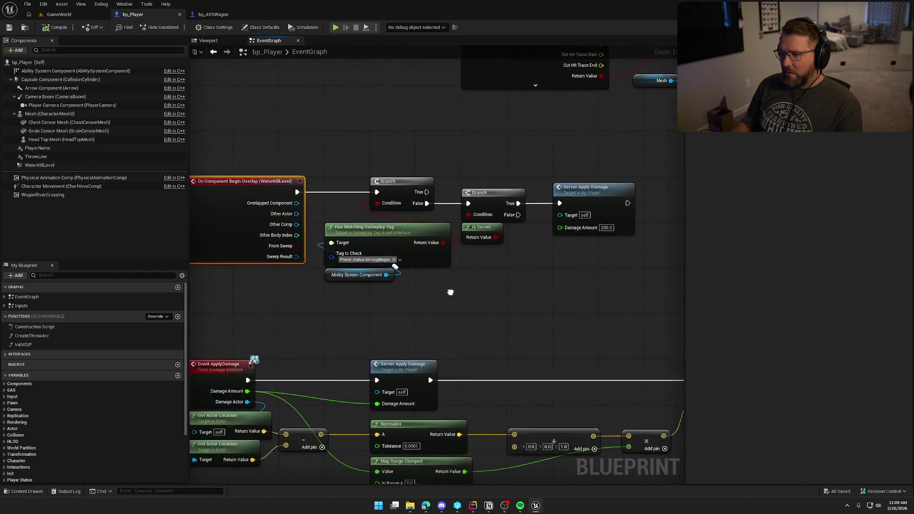
{"action": "left_click_drag", "start_coordinate": [630, 276], "coordinate": [252, 169]}
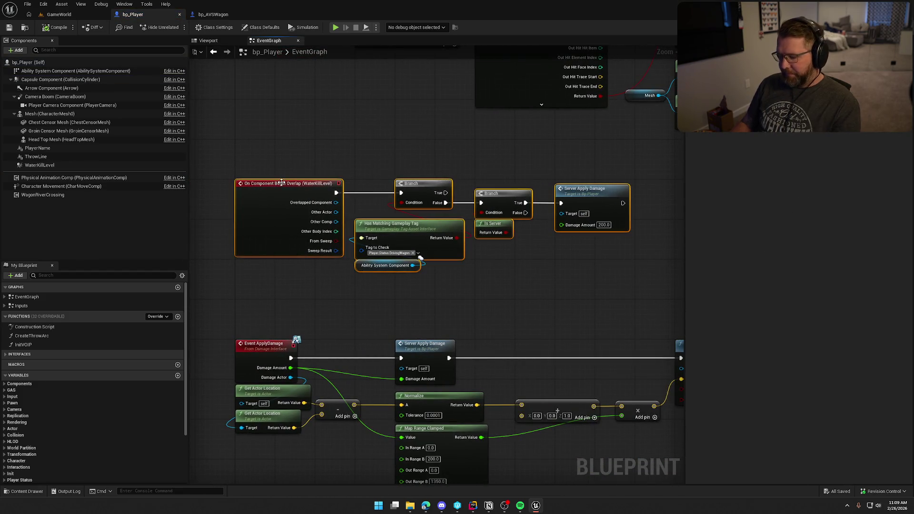
{"action": "key", "text": "Delete"}
{"action": "left_click", "coordinate": [64, 29]}
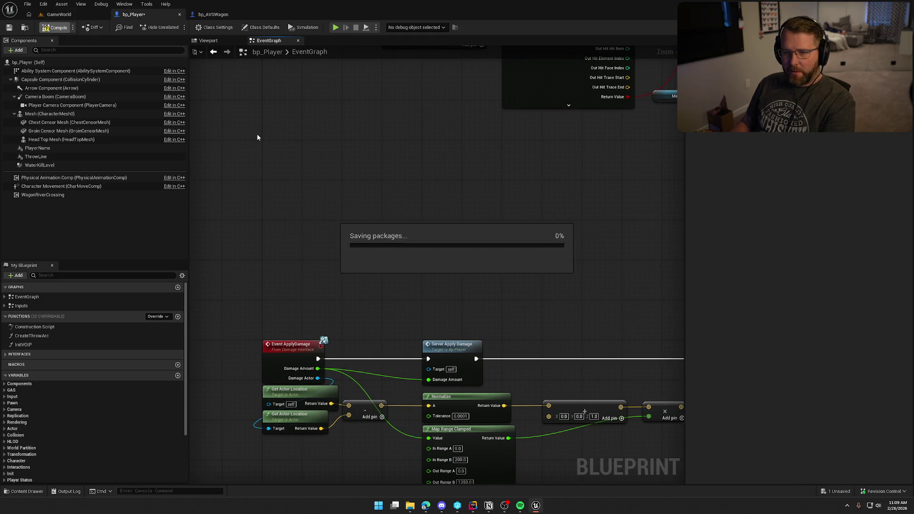
Delete the WaterKillLevel component and return to the GameWorld level
{"action": "left_click", "coordinate": [40, 165]}
{"action": "key", "text": "Delete"}
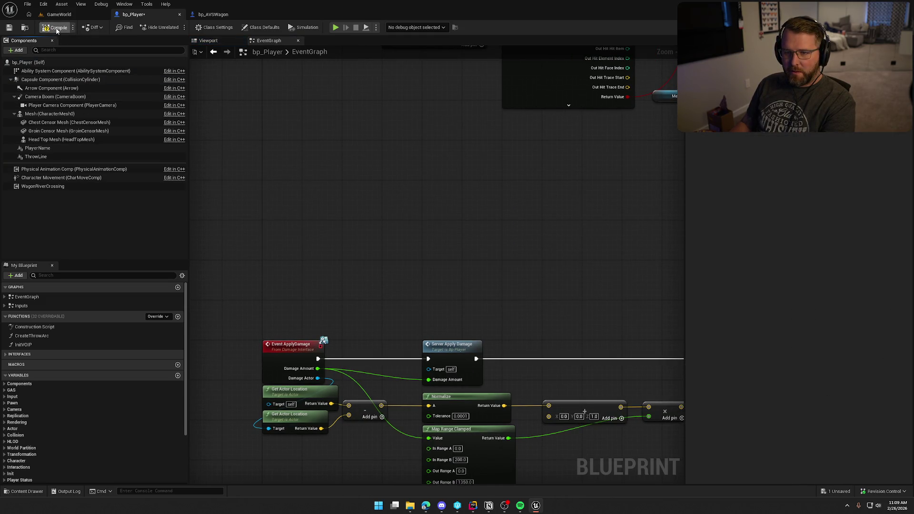
{"action": "left_click", "coordinate": [59, 14]}
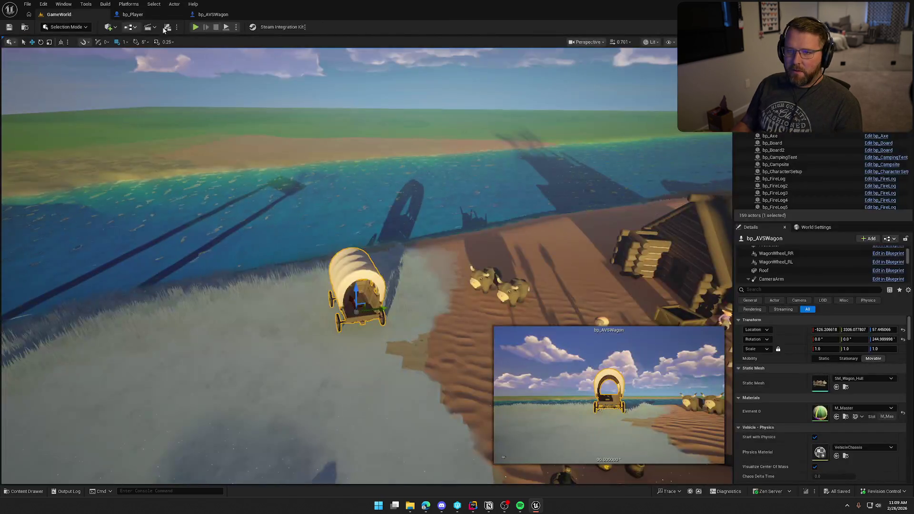
Play-test by walking into the river, swimming down and back ashore, then stop and reopen bp_Player
{"action": "left_click", "coordinate": [196, 27]}
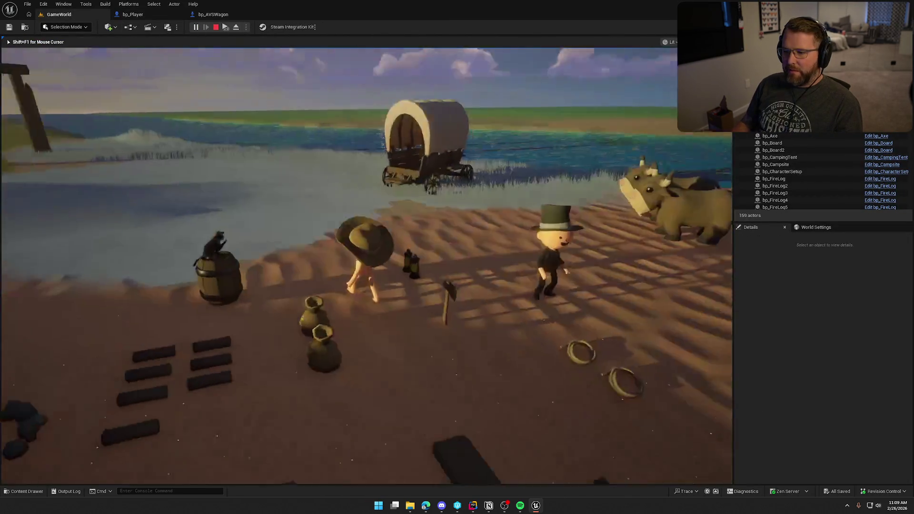
{"action": "key", "text": "w"}
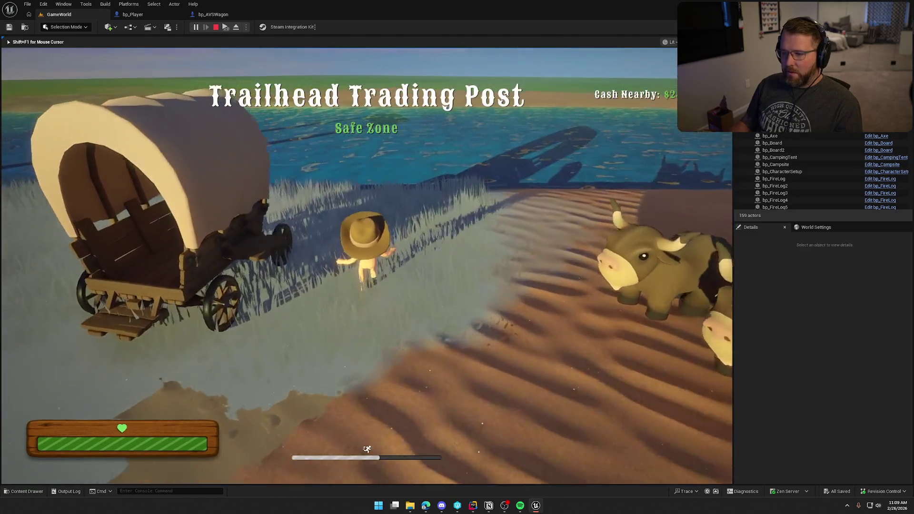
{"action": "key", "text": "w"}
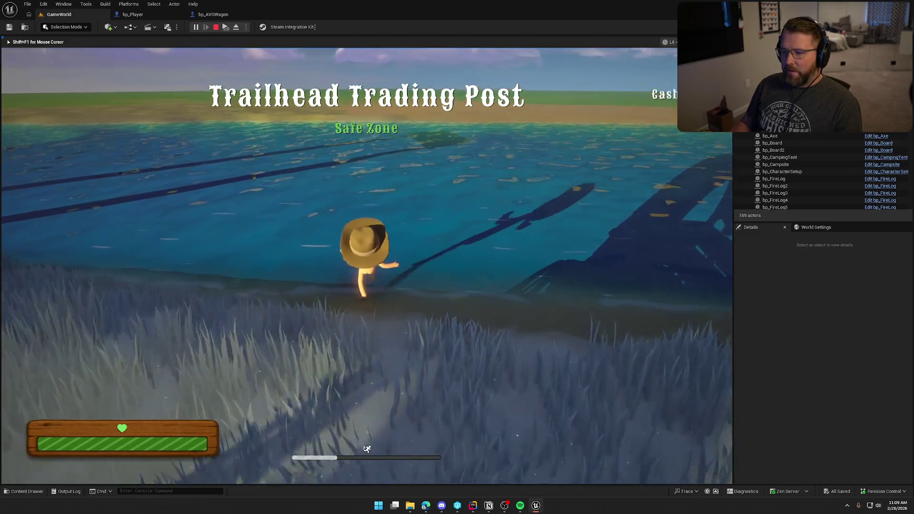
{"action": "key", "text": "w"}
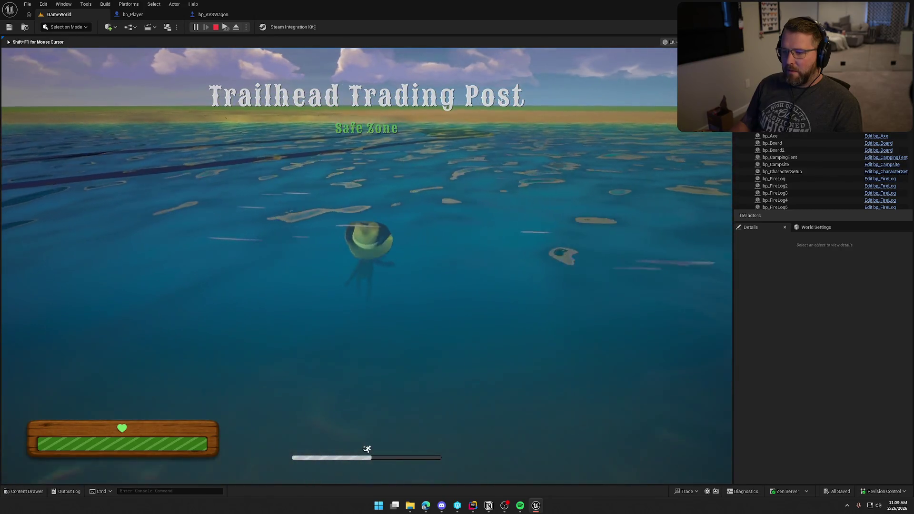
{"action": "key", "text": "w"}
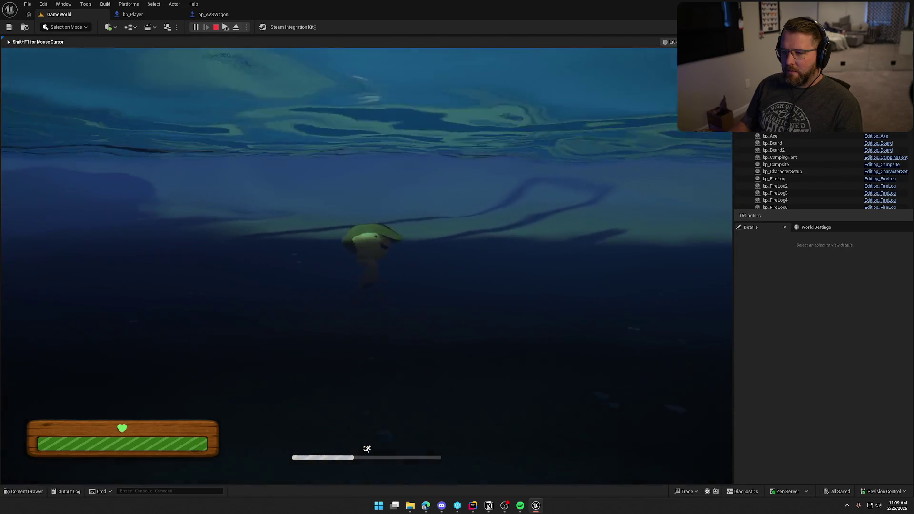
{"action": "key", "text": "w"}
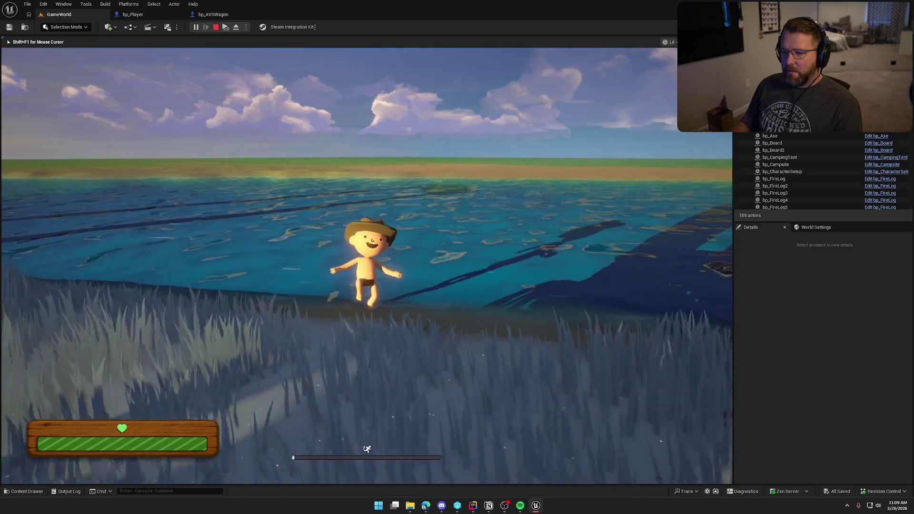
{"action": "key", "text": "w"}
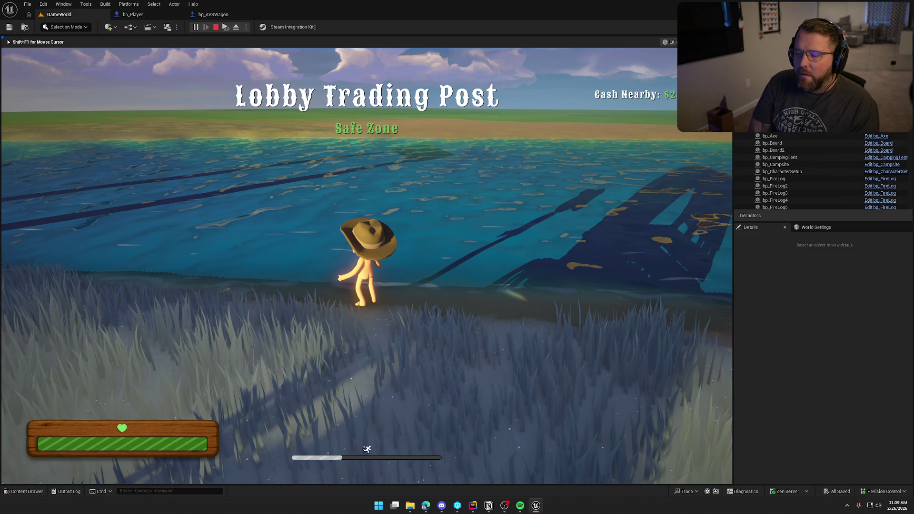
{"action": "key", "text": "Escape"}
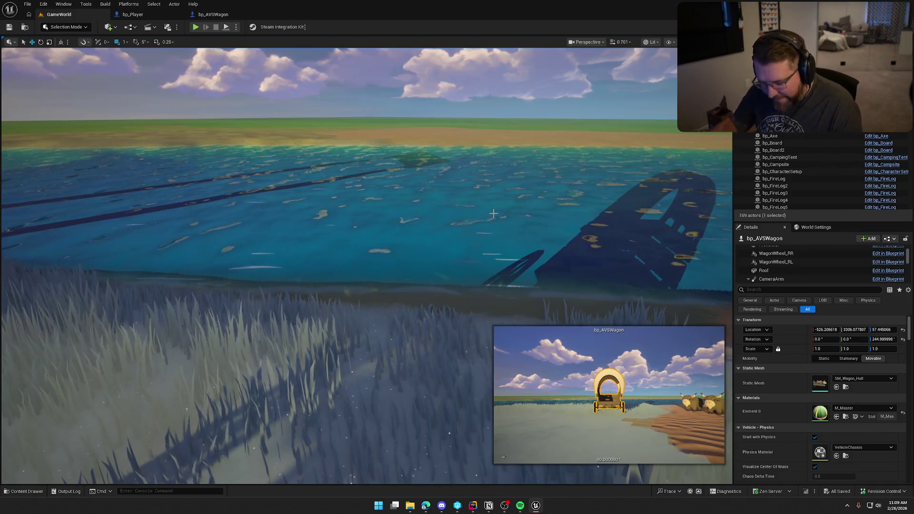
{"action": "left_click", "coordinate": [133, 14]}
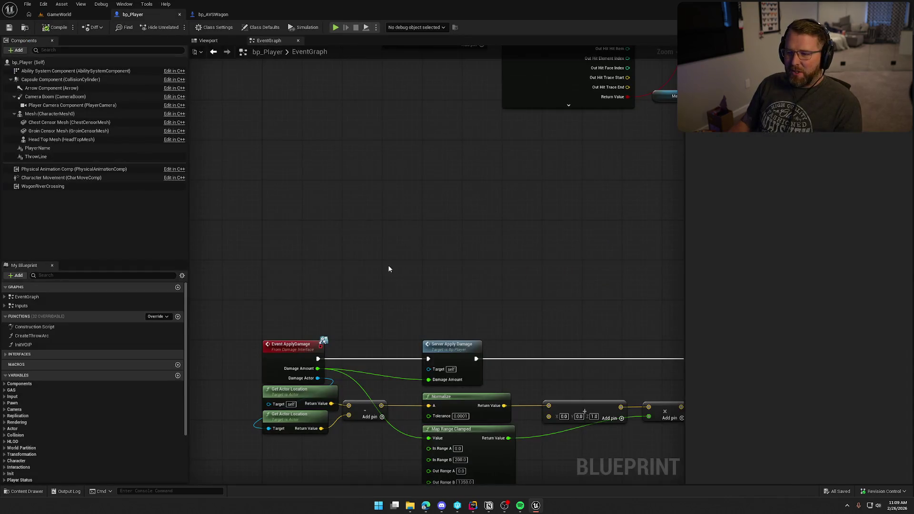
Delete the WagonRiverCrossing component from bp_Player, compile, and frame the EventGraph's event nodes
{"action": "left_click", "coordinate": [210, 14]}
{"action": "left_click", "coordinate": [133, 15]}
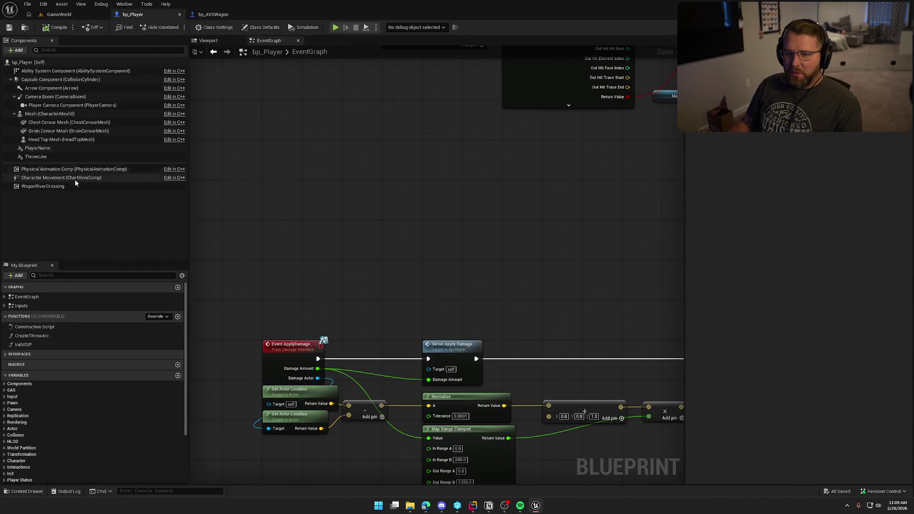
{"action": "left_click", "coordinate": [42, 186]}
{"action": "key", "text": "Delete"}
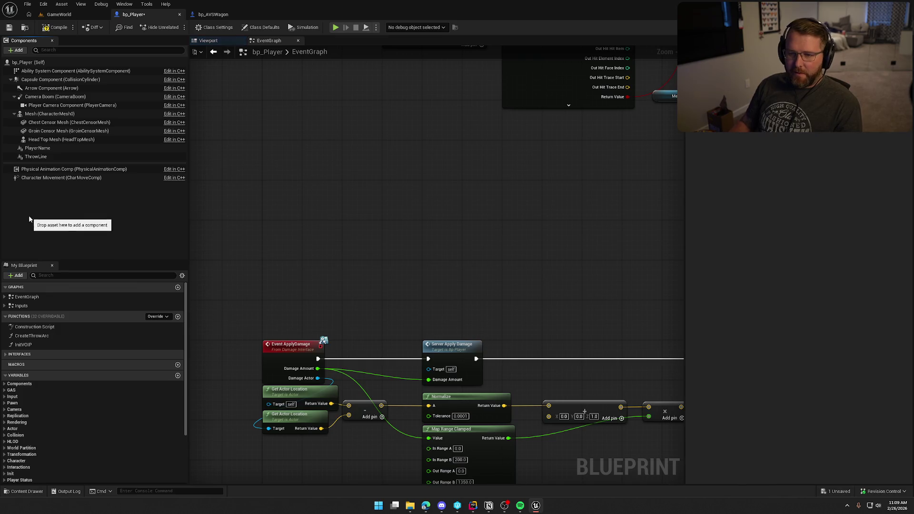
{"action": "left_click", "coordinate": [54, 30]}
{"action": "scroll", "coordinate": [382, 256], "scroll_direction": "down", "scroll_amount": 6}
{"action": "scroll", "coordinate": [288, 170], "scroll_direction": "up", "scroll_amount": 4}
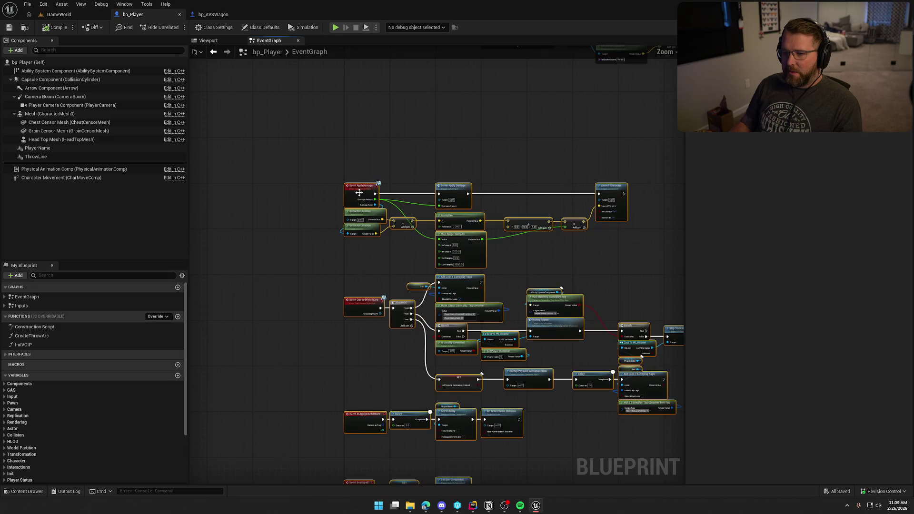
{"action": "mouse_move", "coordinate": [361, 104]}
{"action": "left_mouse_down"}
{"action": "mouse_move", "coordinate": [368, 132]}
{"action": "mouse_move", "coordinate": [211, 200]}
{"action": "mouse_move", "coordinate": [273, 139]}
{"action": "mouse_move", "coordinate": [375, 198]}
{"action": "left_mouse_up"}
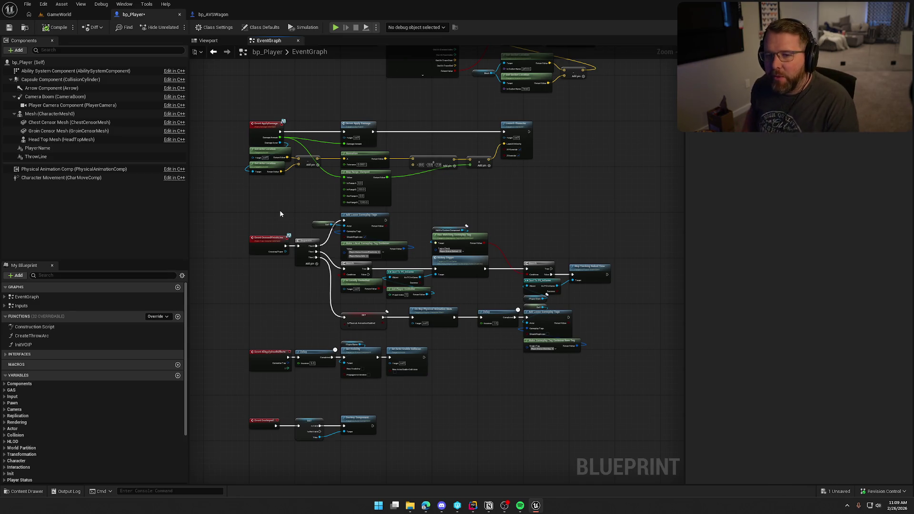
{"action": "left_click", "coordinate": [61, 80]}
Add the capsule's On Component Begin Overlap and End Overlap events, placing End Overlap below
{"action": "scroll", "coordinate": [896, 344], "scroll_direction": "down", "scroll_amount": 10}
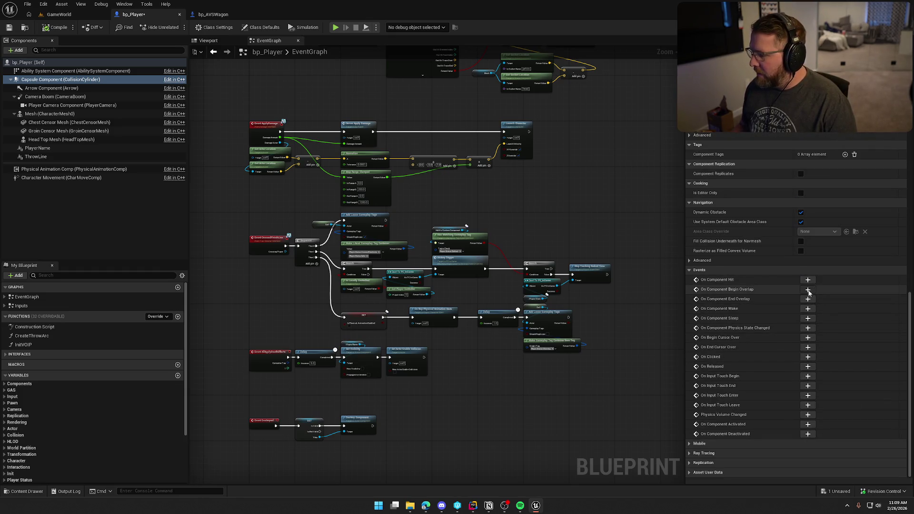
{"action": "left_click", "coordinate": [808, 290]}
{"action": "left_click", "coordinate": [459, 374]}
{"action": "left_click", "coordinate": [54, 79]}
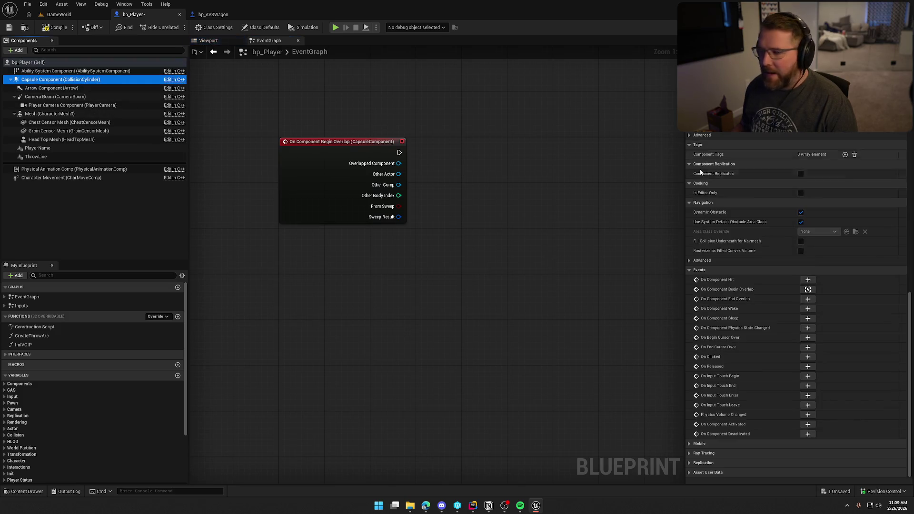
{"action": "left_click", "coordinate": [808, 299]}
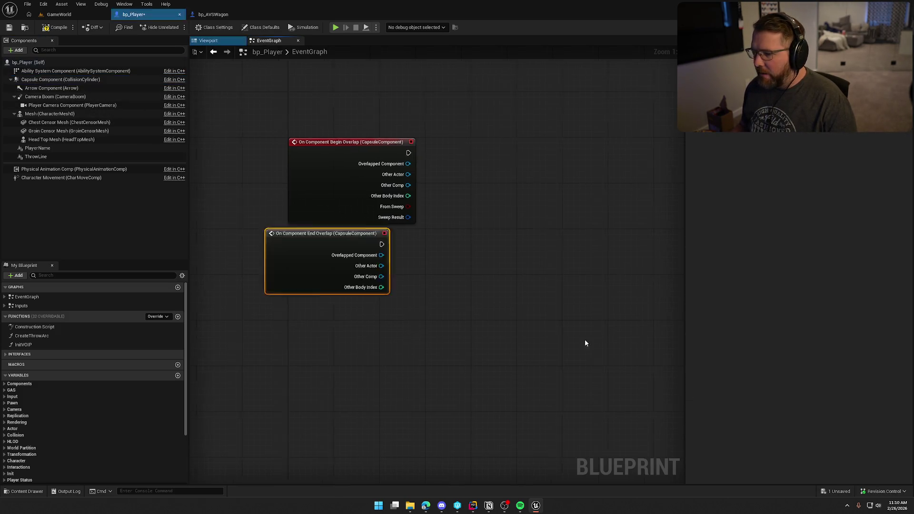
{"action": "left_click_drag", "start_coordinate": [430, 275], "coordinate": [442, 353]}
{"action": "left_click", "coordinate": [416, 277]}
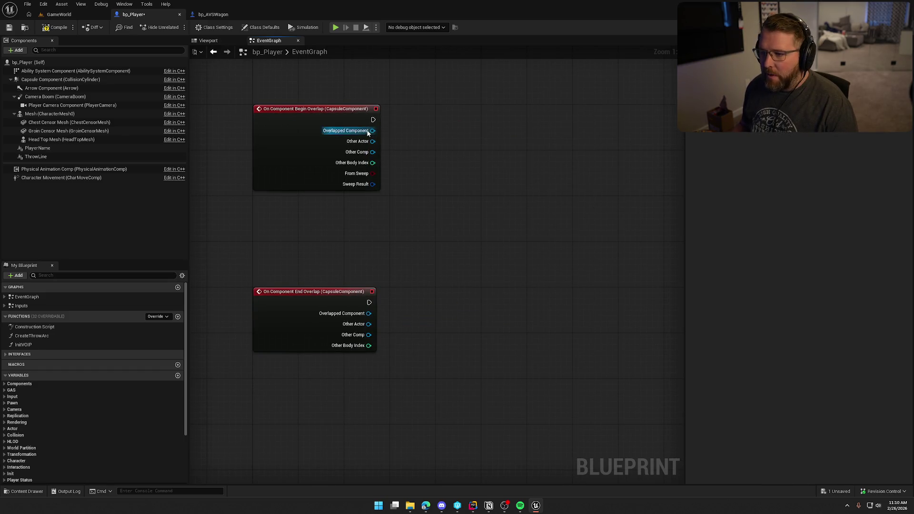
{"action": "left_click_drag", "start_coordinate": [457, 131], "coordinate": [457, 131]}
Attach a Print Text node to the capsule's begin-overlap event
{"action": "type", "text": "print"}
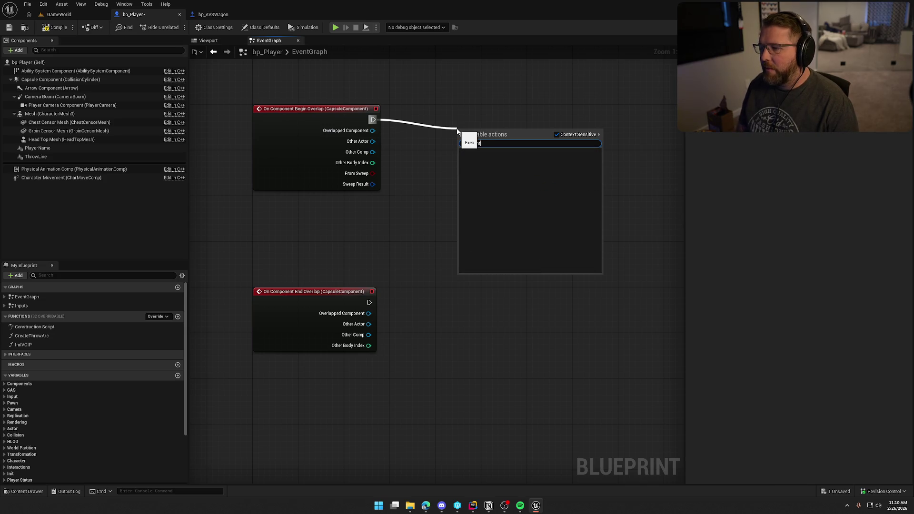
{"action": "key", "text": "BackSpace"}
{"action": "key", "text": "BackSpace"}
{"action": "key", "text": "BackSpace"}
{"action": "type", "text": "rint"}
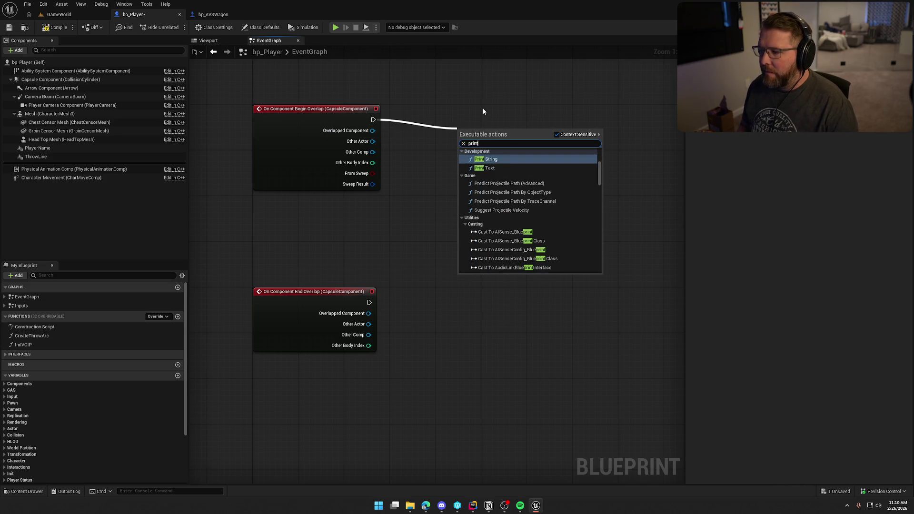
{"action": "key", "text": "Down"}
{"action": "key", "text": "Return"}
{"action": "mouse_move", "coordinate": [492, 132]}
{"action": "left_mouse_down"}
{"action": "mouse_move", "coordinate": [568, 108]}
{"action": "mouse_move", "coordinate": [514, 153]}
{"action": "left_mouse_up"}
Feed Print Text from a Format Text node with the string "Overlap Actor: {Actor}"
{"action": "type", "text": "foram"}
{"action": "key", "text": "BackSpace"}
{"action": "key", "text": "BackSpace"}
{"action": "type", "text": "mat"}
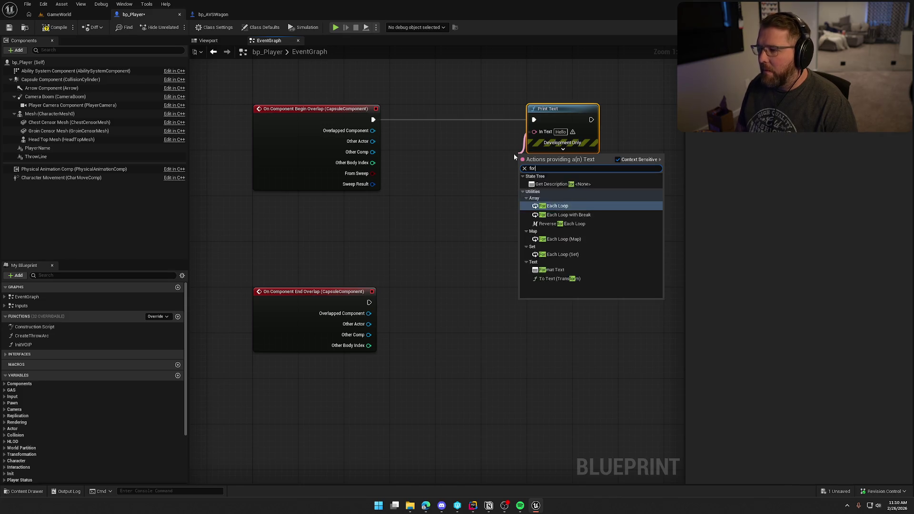
{"action": "key", "text": "Return"}
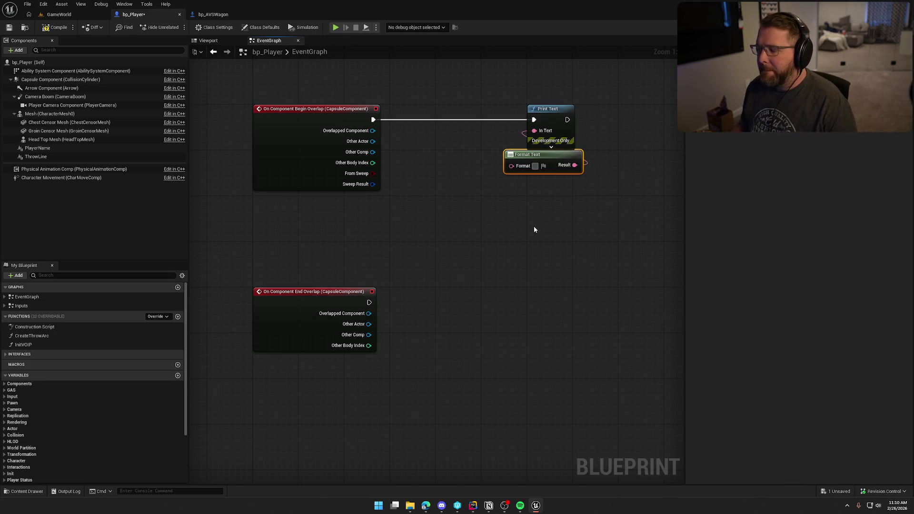
{"action": "type", "text": "Over"}
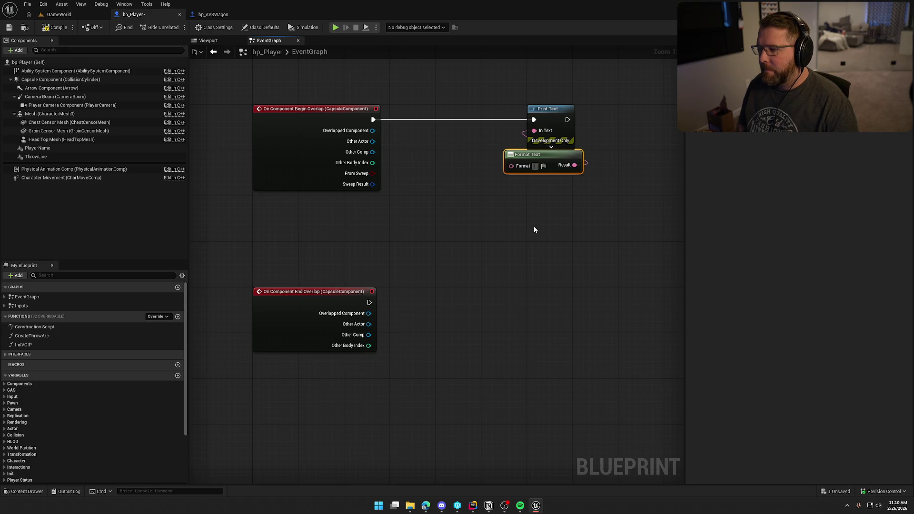
{"action": "type", "text": "lap Act"}
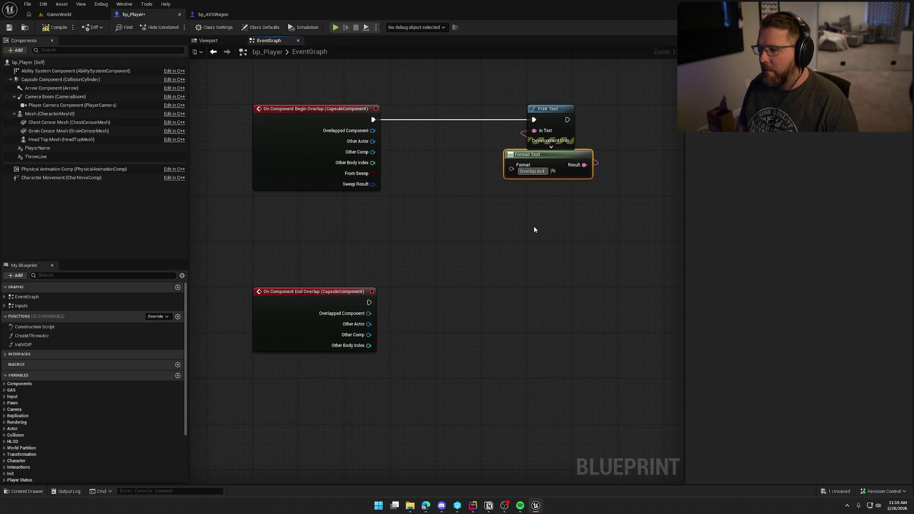
{"action": "type", "text": "or: {Ac"}
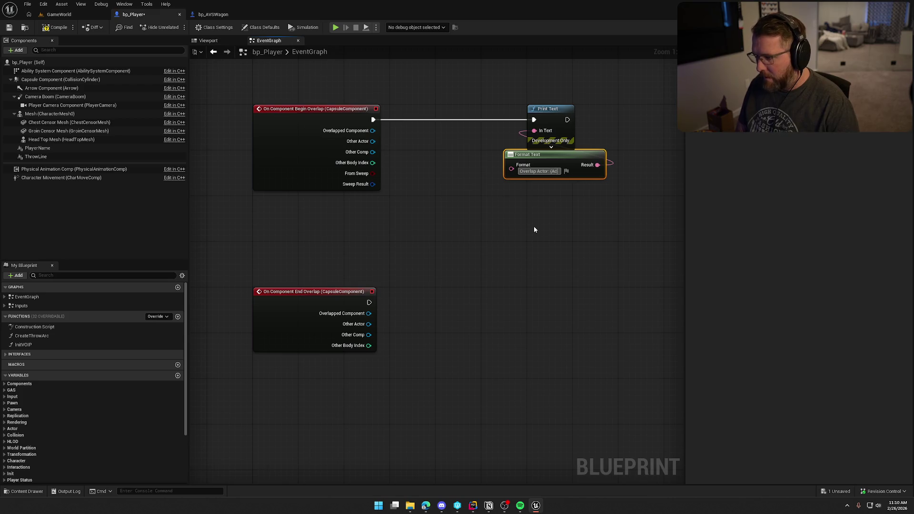
{"action": "type", "text": "tor}"}
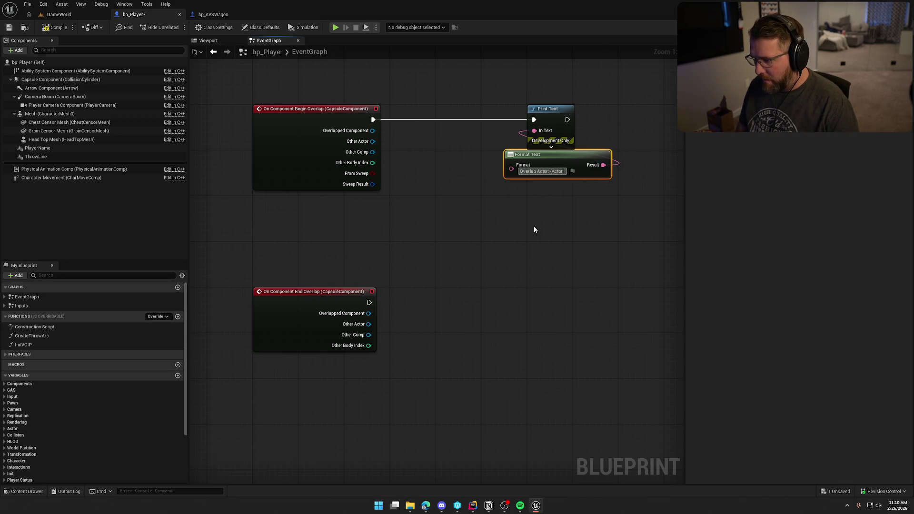
{"action": "key", "text": "Return"}
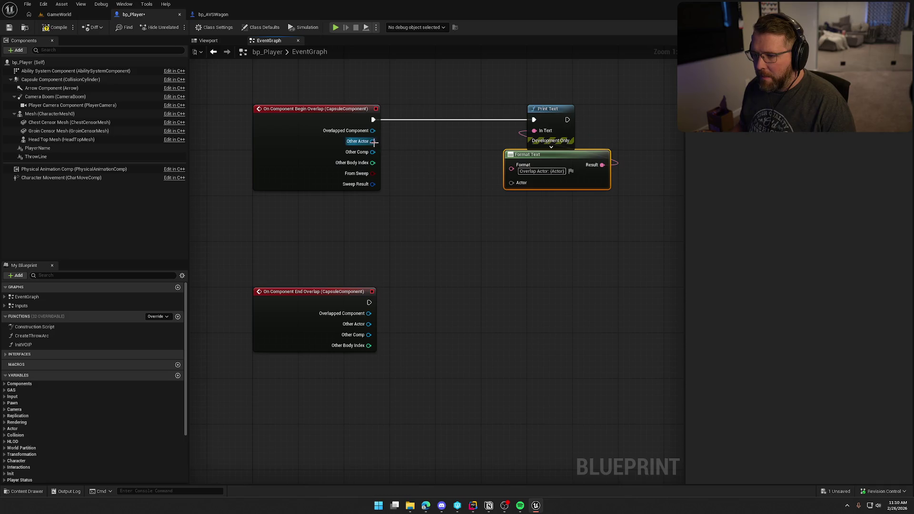
{"action": "mouse_move", "coordinate": [509, 184]}
{"action": "left_mouse_down"}
{"action": "mouse_move", "coordinate": [445, 167]}
{"action": "mouse_move", "coordinate": [473, 189]}
{"action": "left_mouse_up"}
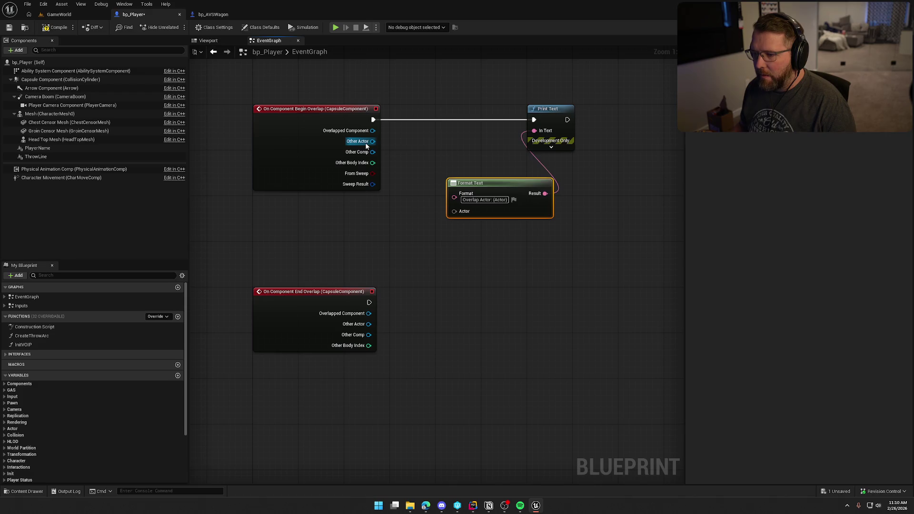
Wire Other Actor through Get Display Name into the Actor input, then return to GameWorld
{"action": "left_click_drag", "start_coordinate": [367, 146], "coordinate": [434, 141]}
{"action": "type", "text": "get dis"}
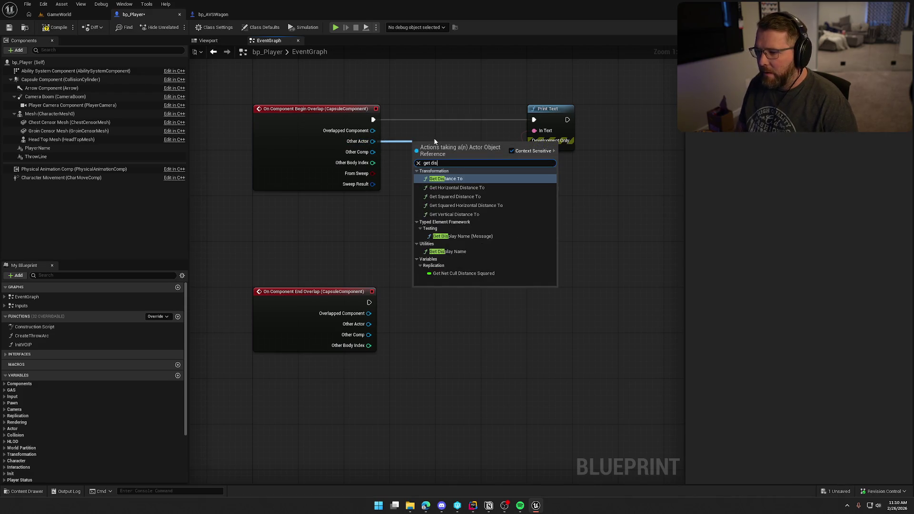
{"action": "left_click", "coordinate": [461, 252]}
{"action": "mouse_move", "coordinate": [472, 153]}
{"action": "left_mouse_down"}
{"action": "mouse_move", "coordinate": [463, 210]}
{"action": "mouse_move", "coordinate": [474, 153]}
{"action": "left_mouse_up"}
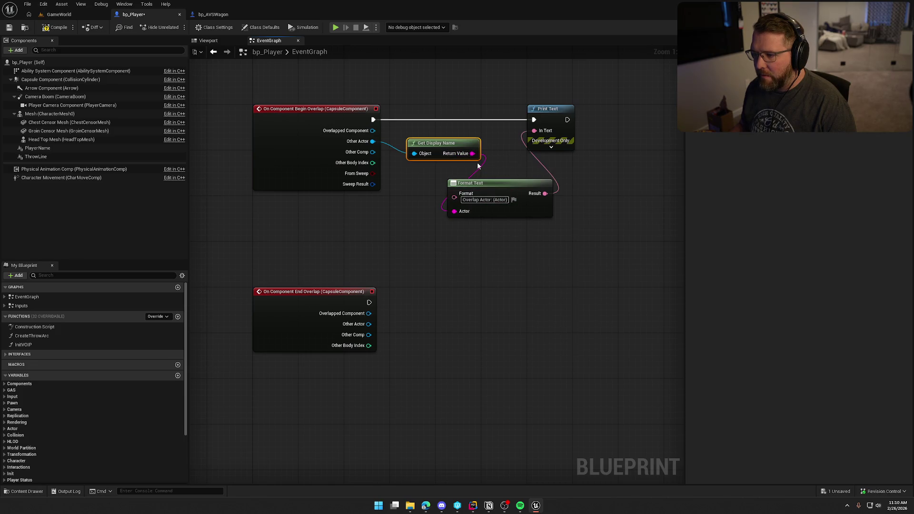
{"action": "left_click_drag", "start_coordinate": [503, 188], "coordinate": [463, 171]}
{"action": "left_click", "coordinate": [551, 148]}
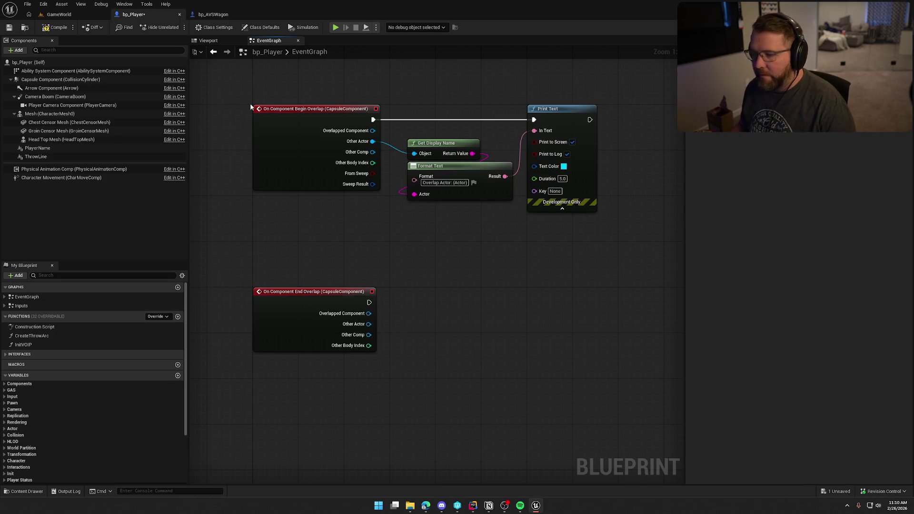
{"action": "left_click", "coordinate": [67, 15]}
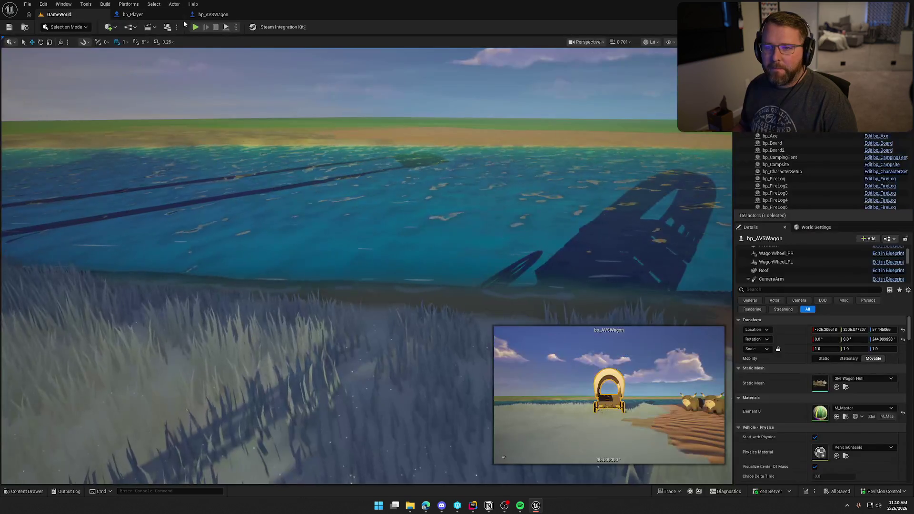
{"action": "key", "text": "shift+w"}
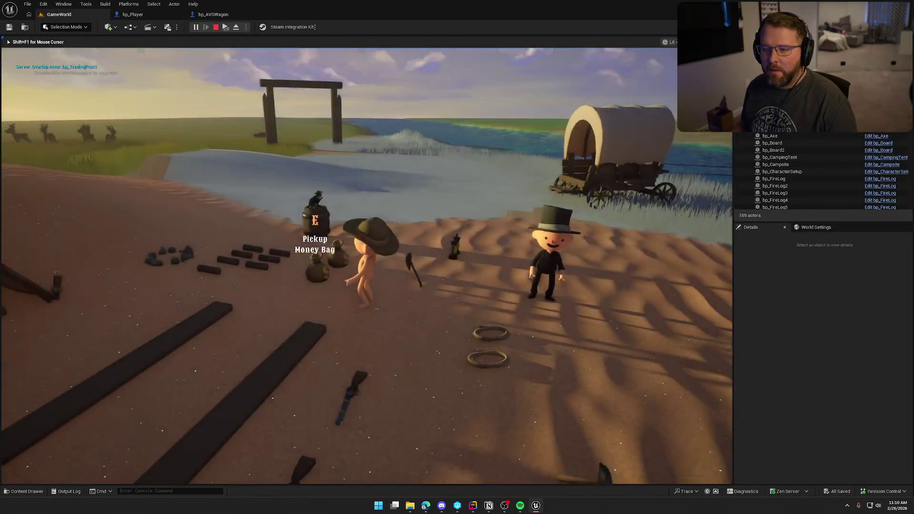
{"action": "key", "text": "shift+w"}
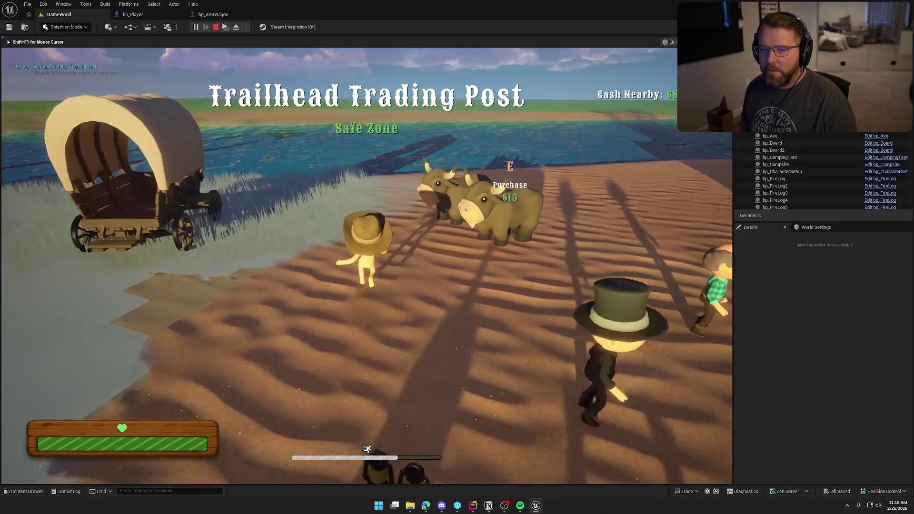
{"action": "key", "text": "w"}
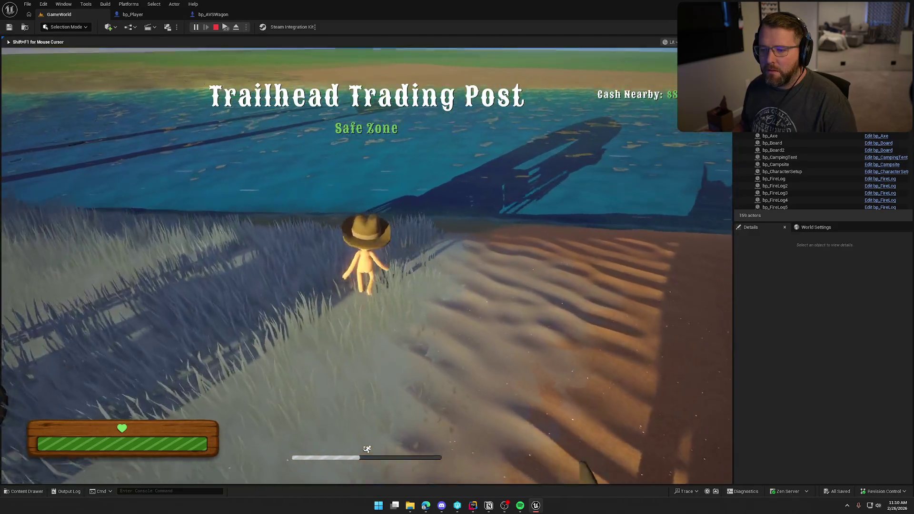
{"action": "key", "text": "w"}
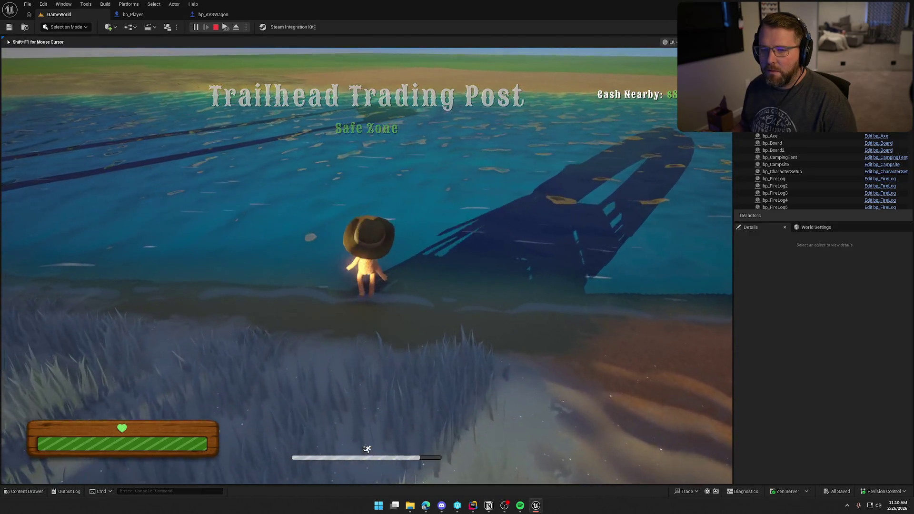
{"action": "key", "text": "shift+s"}
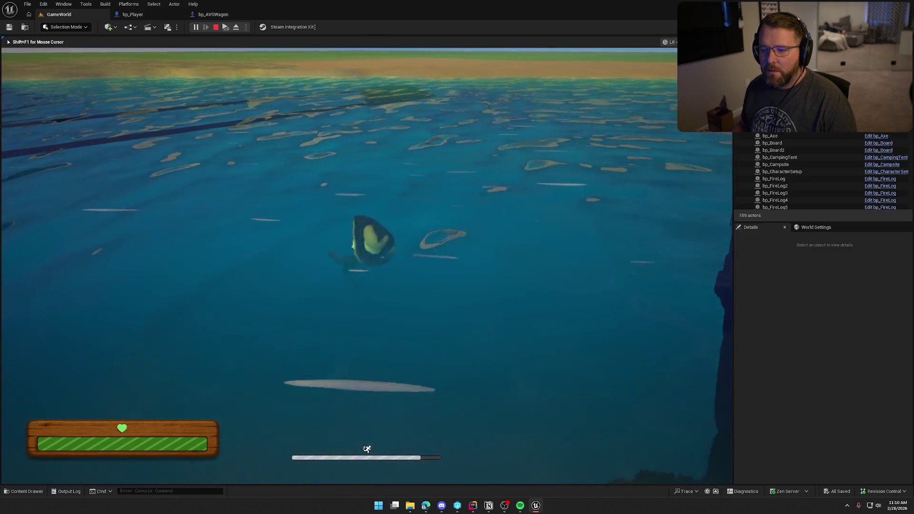
{"action": "key", "text": "shift+s"}
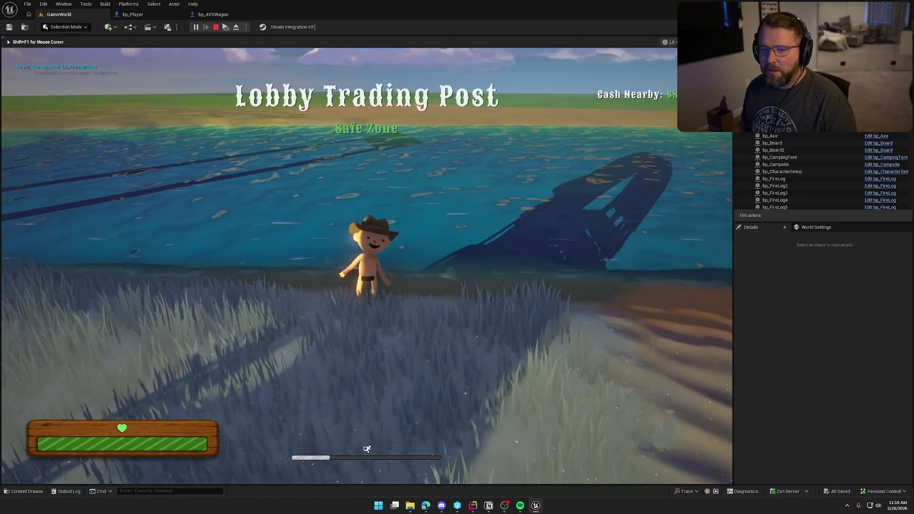
{"action": "key", "text": "w"}
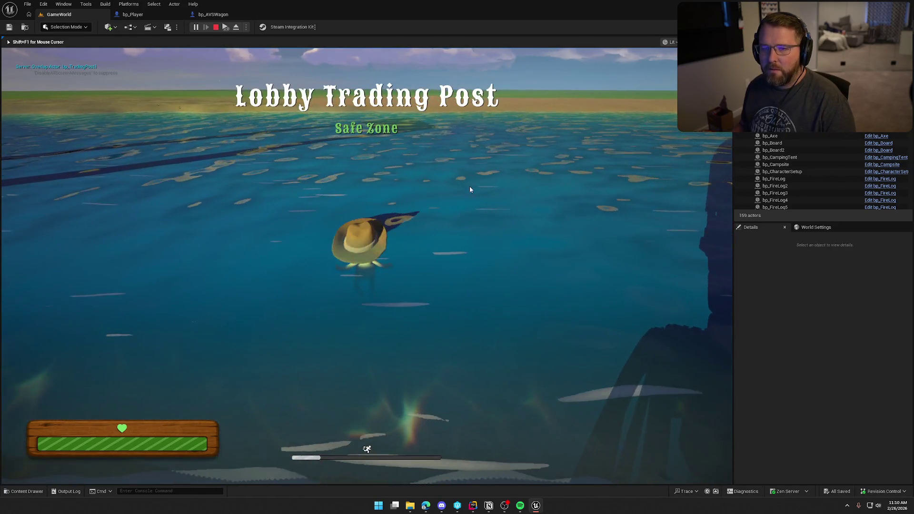
{"action": "key", "text": "Escape"}
{"action": "left_click_drag", "start_coordinate": [344, 197], "coordinate": [372, 189]}
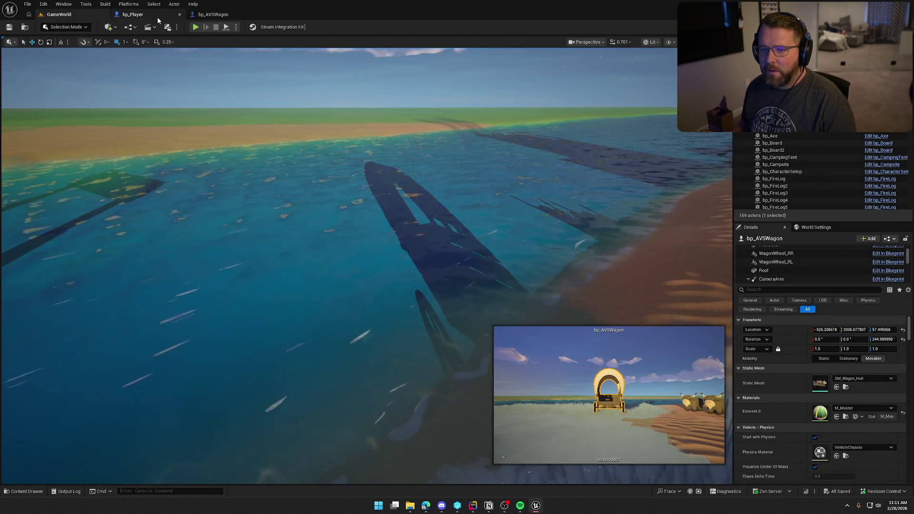
Set the bp_Player capsule's River collision response to Overlap, save, and return to the level
{"action": "left_click", "coordinate": [157, 16]}
{"action": "left_click", "coordinate": [60, 79]}
{"action": "scroll", "coordinate": [896, 282], "scroll_direction": "down", "scroll_amount": 10}
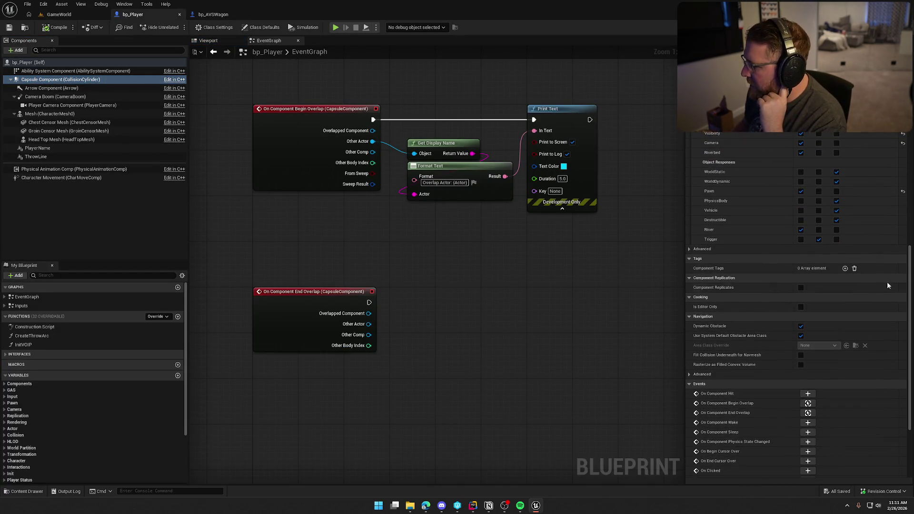
{"action": "left_click", "coordinate": [818, 230]}
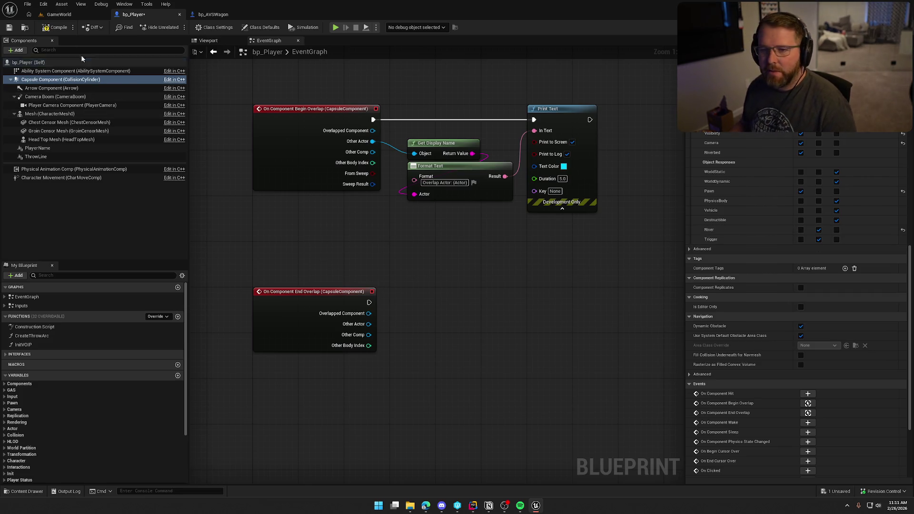
{"action": "left_click", "coordinate": [52, 24]}
{"action": "left_click", "coordinate": [59, 14]}
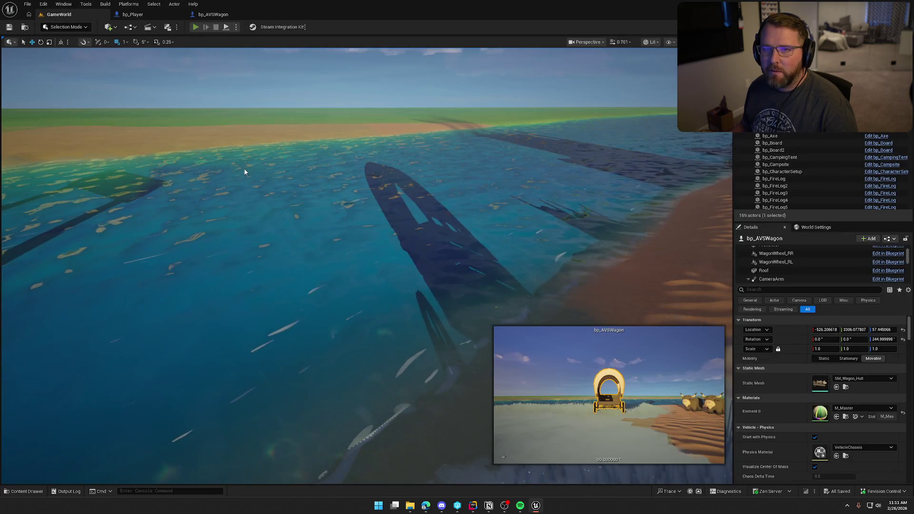
Playtest by running into the river, swimming deeper, returning ashore and back in, then stop
{"action": "key", "text": "alt+p"}
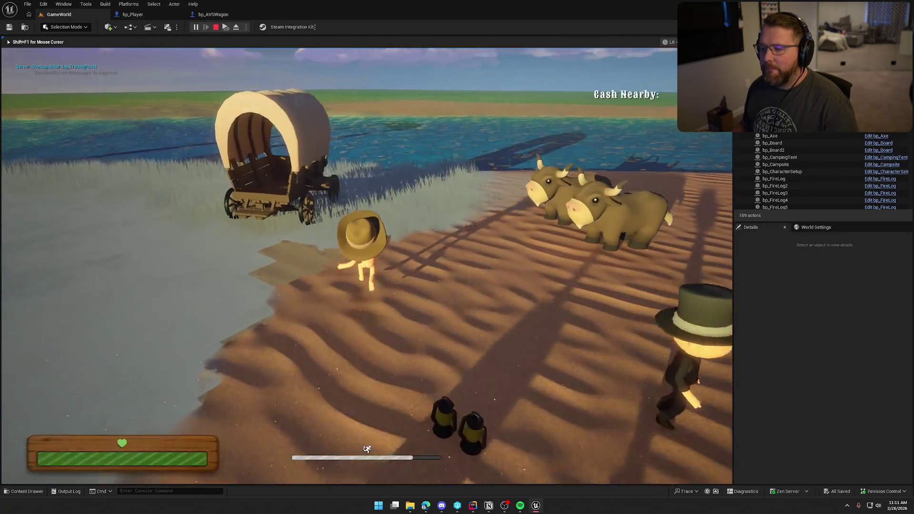
{"action": "key", "text": "shift+w"}
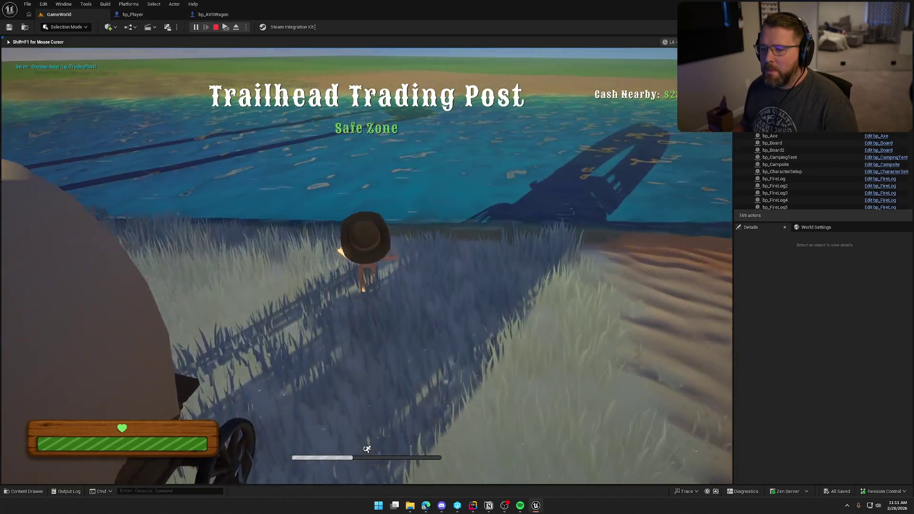
{"action": "key", "text": "w"}
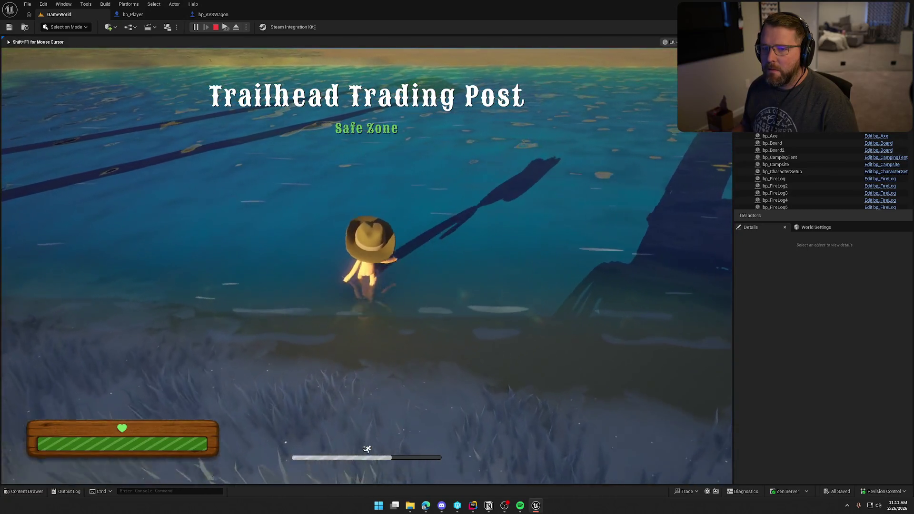
{"action": "key", "text": "w"}
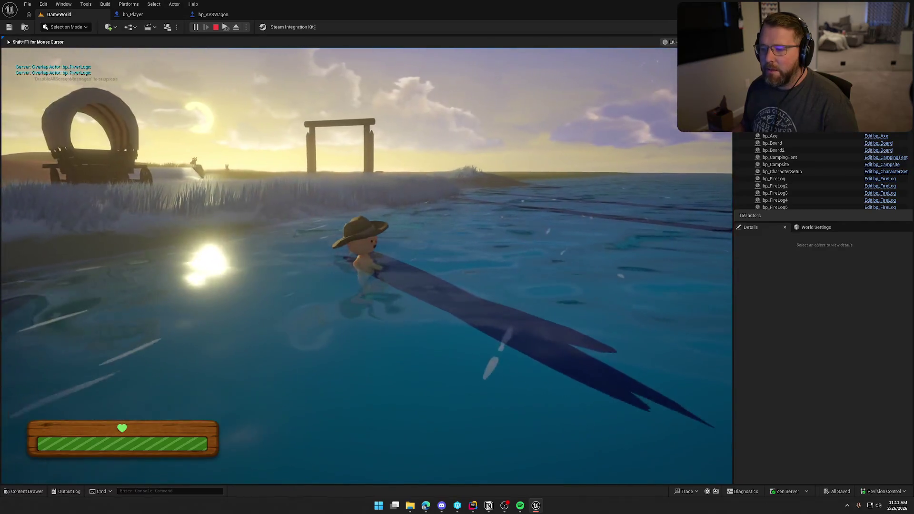
{"action": "key", "text": "w"}
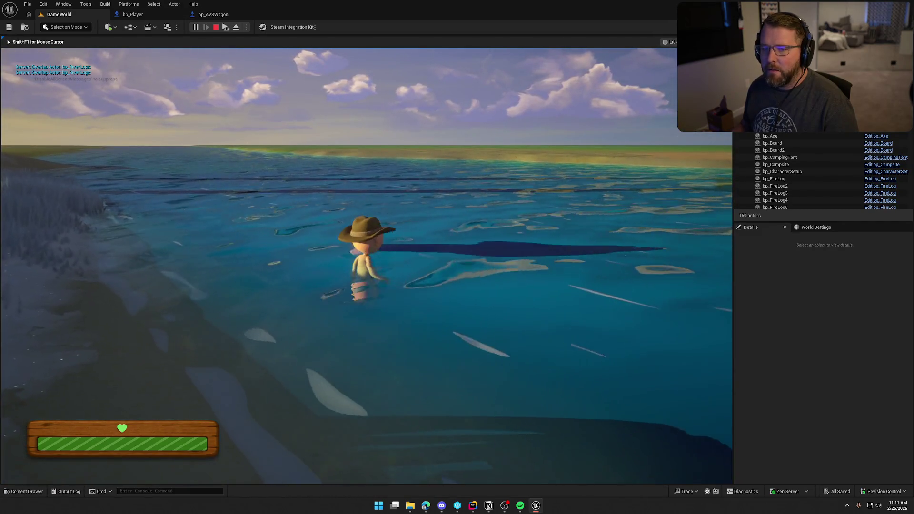
{"action": "key", "text": "w"}
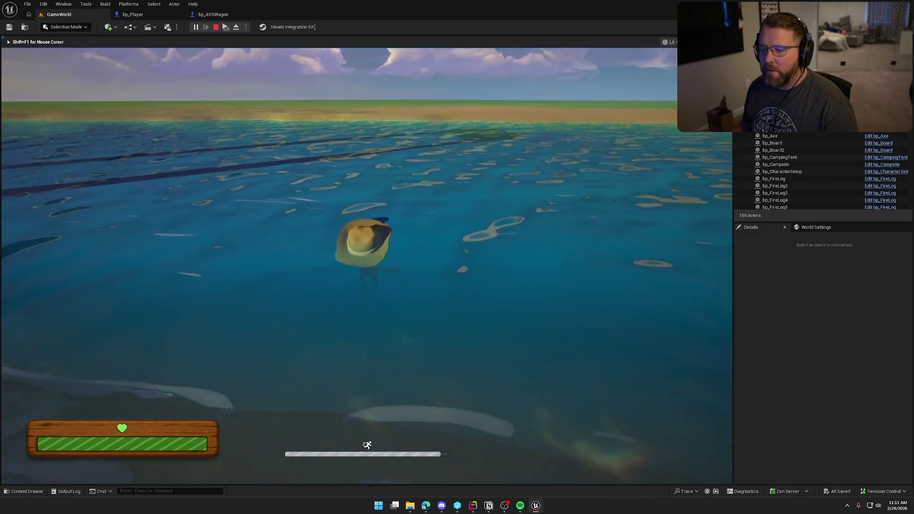
{"action": "key", "text": "s"}
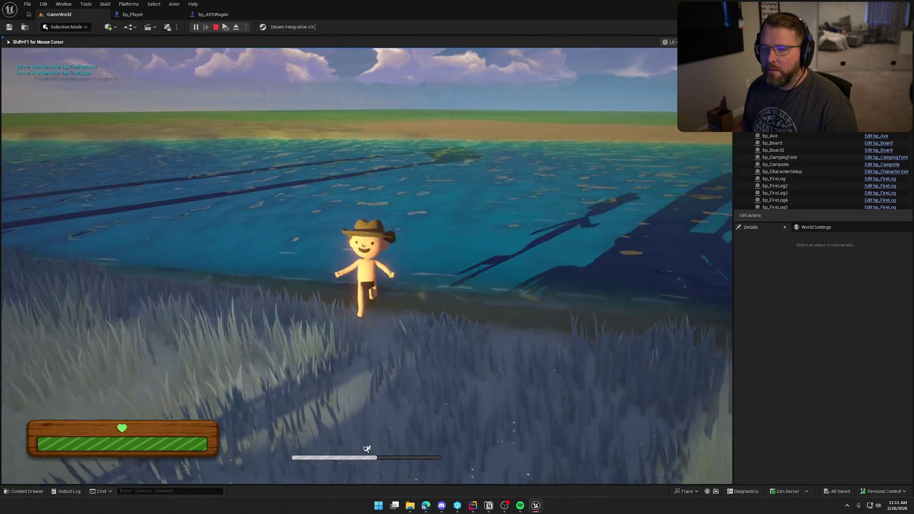
{"action": "key", "text": "w"}
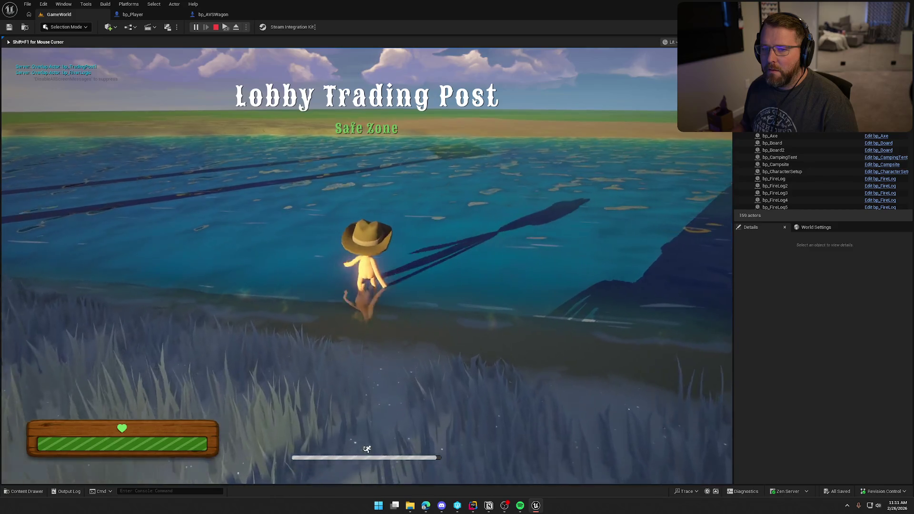
{"action": "key", "text": "w"}
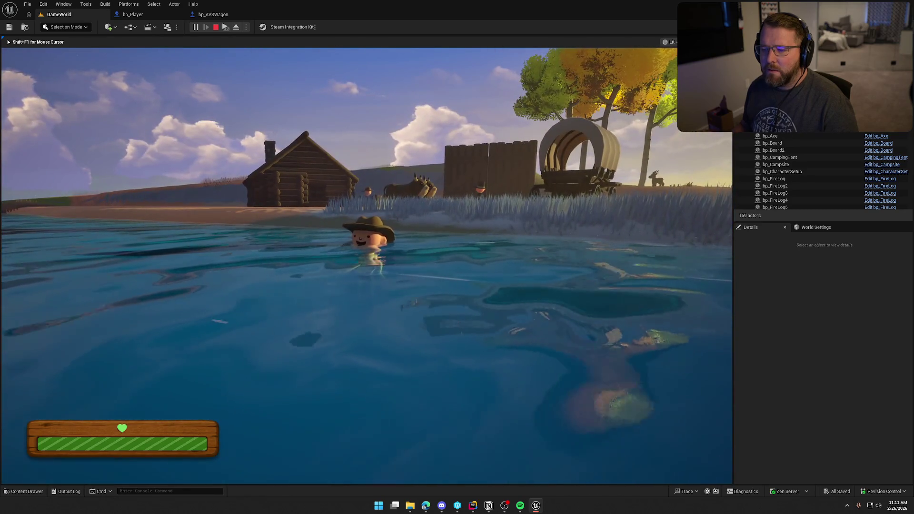
{"action": "key", "text": "w"}
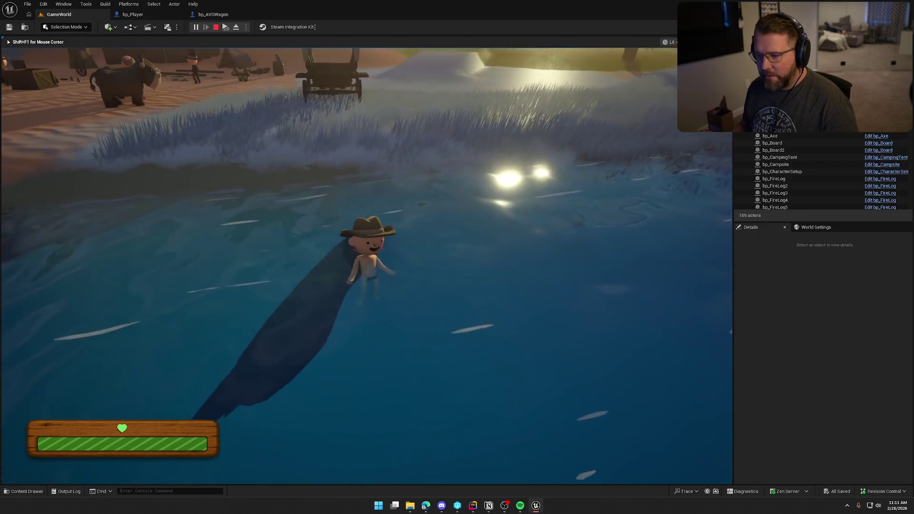
{"action": "key", "text": "Escape"}
Fly the view over the river water and wagon shadow, then bring up bp_Player's EventGraph
{"action": "left_click_drag", "start_coordinate": [673, 216], "coordinate": [520, 229]}
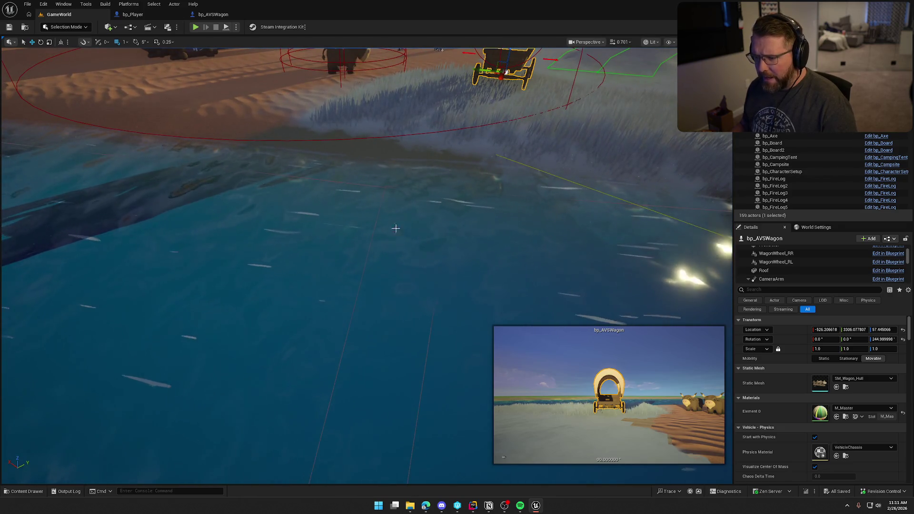
{"action": "mouse_move", "coordinate": [497, 236]}
{"action": "left_mouse_down"}
{"action": "mouse_move", "coordinate": [496, 252]}
{"action": "mouse_move", "coordinate": [472, 271]}
{"action": "mouse_move", "coordinate": [359, 213]}
{"action": "left_mouse_up"}
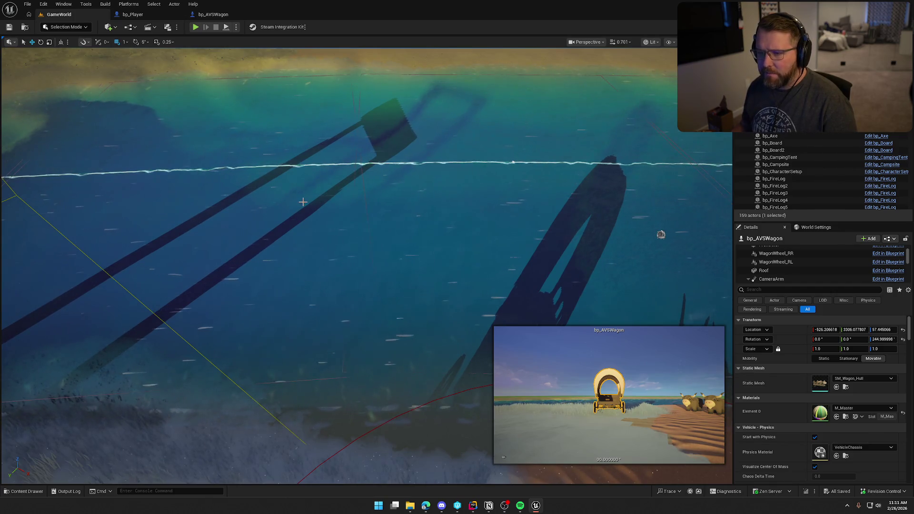
{"action": "mouse_move", "coordinate": [387, 259]}
{"action": "left_mouse_down"}
{"action": "mouse_move", "coordinate": [381, 274]}
{"action": "mouse_move", "coordinate": [379, 238]}
{"action": "mouse_move", "coordinate": [365, 236]}
{"action": "mouse_move", "coordinate": [369, 266]}
{"action": "mouse_move", "coordinate": [398, 246]}
{"action": "left_mouse_up"}
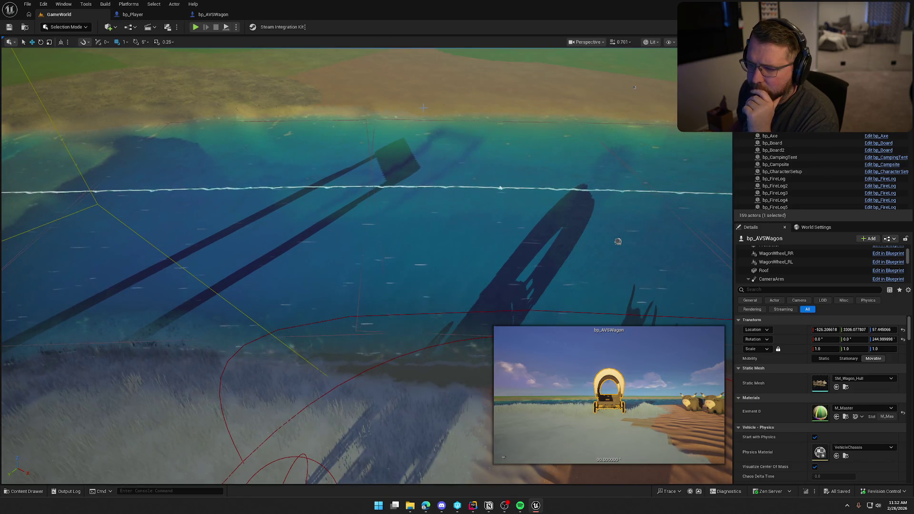
{"action": "left_click", "coordinate": [161, 15]}
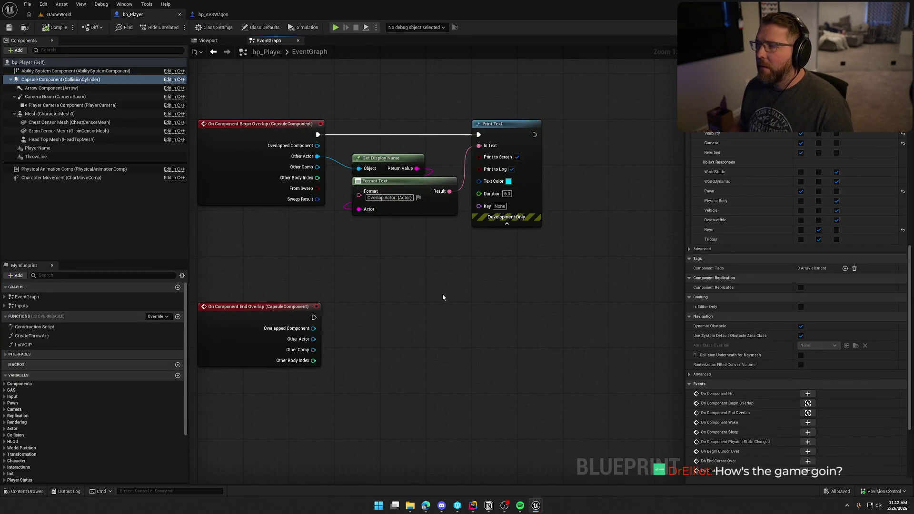
Delete the Get Display Name, Format Text and Print Text nodes, then compile and save bp_Player
{"action": "mouse_move", "coordinate": [399, 175]}
{"action": "left_mouse_down"}
{"action": "mouse_move", "coordinate": [567, 266]}
{"action": "mouse_move", "coordinate": [556, 260]}
{"action": "left_mouse_up"}
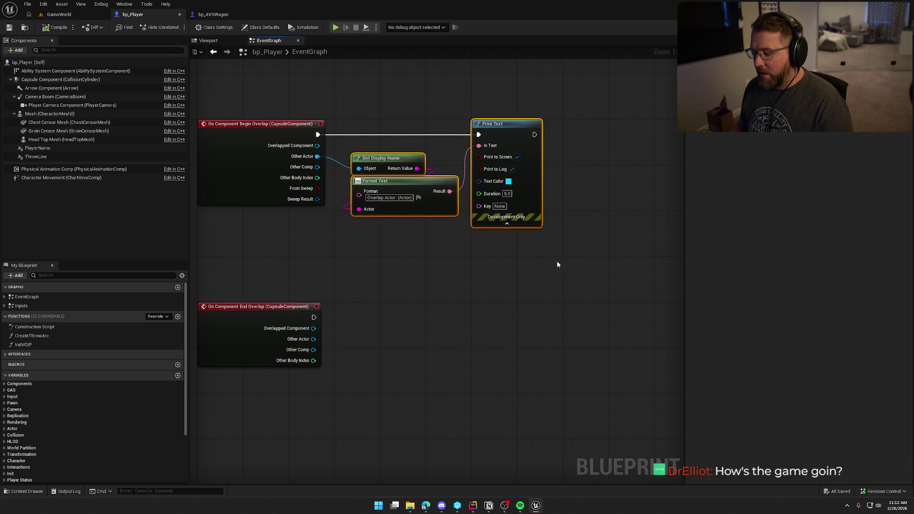
{"action": "key", "text": "Delete"}
{"action": "left_click", "coordinate": [55, 27]}
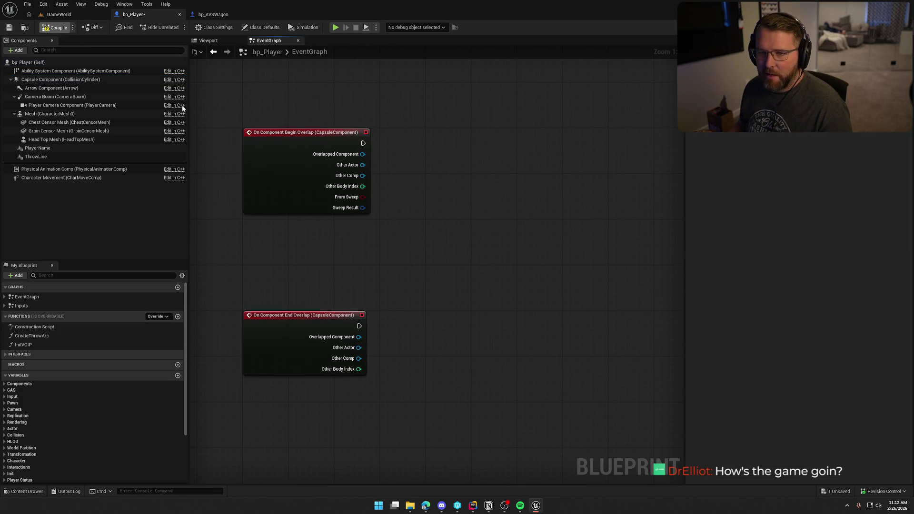
{"action": "key", "text": "ctrl+s"}
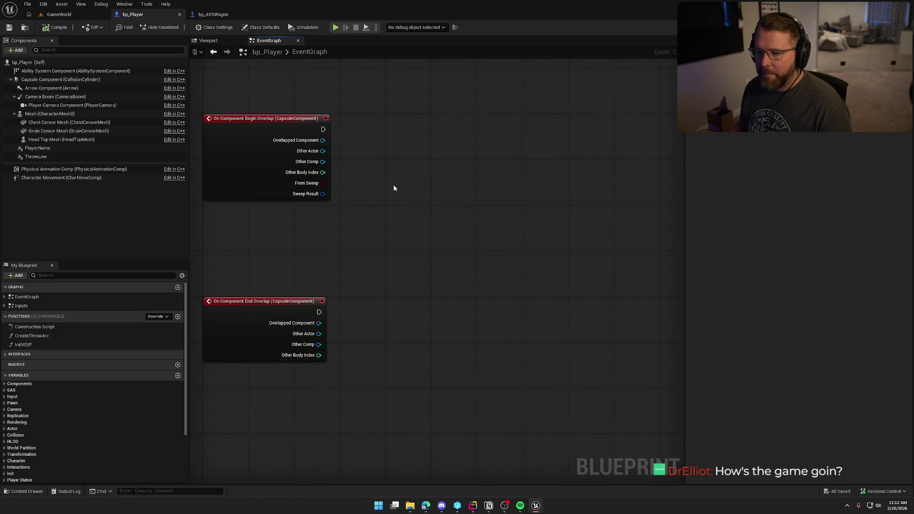
Pull wires from Other Actor twice without adding any node, then select the Capsule Component
{"action": "left_click_drag", "start_coordinate": [322, 151], "coordinate": [370, 159]}
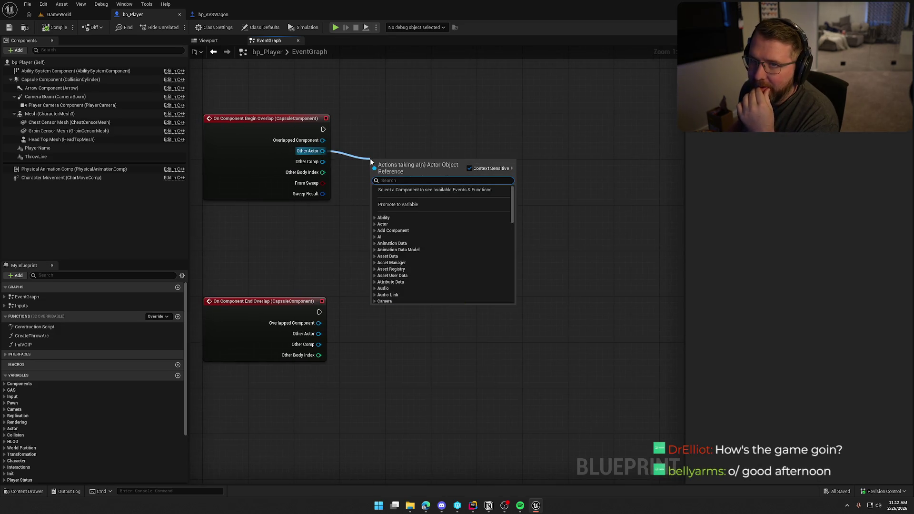
{"action": "left_click", "coordinate": [406, 127]}
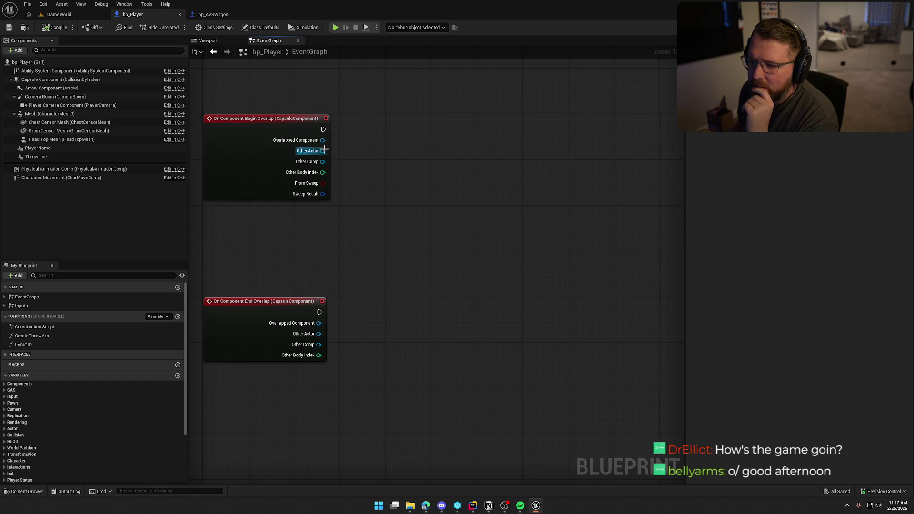
{"action": "left_click_drag", "start_coordinate": [323, 151], "coordinate": [392, 168]}
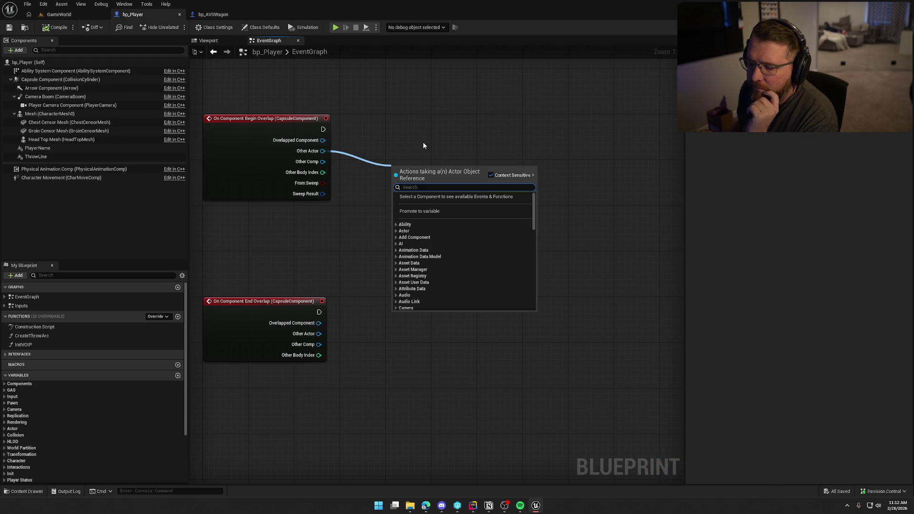
{"action": "left_click", "coordinate": [413, 139]}
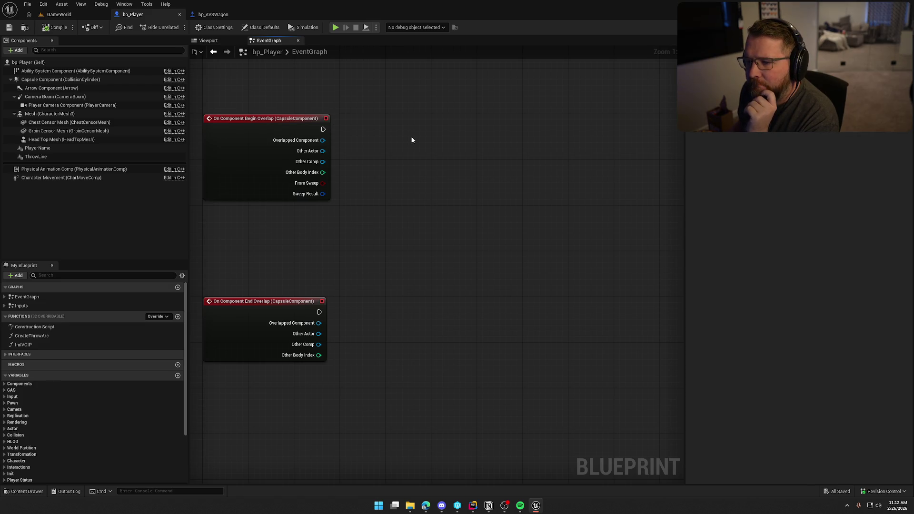
{"action": "left_click", "coordinate": [60, 80]}
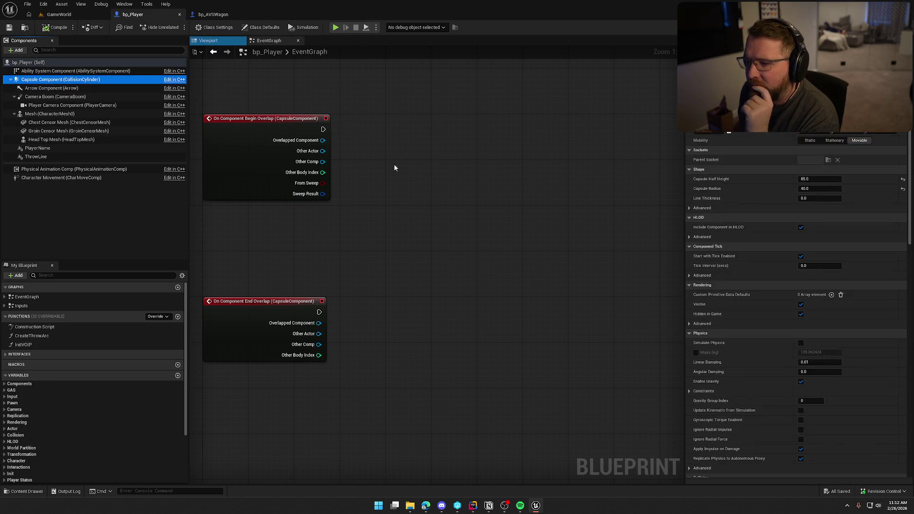
Recentre the overlap events, undo the deletion to restore the print nodes, and return to GameWorld
{"action": "scroll", "coordinate": [796, 305], "scroll_direction": "down", "scroll_amount": 10}
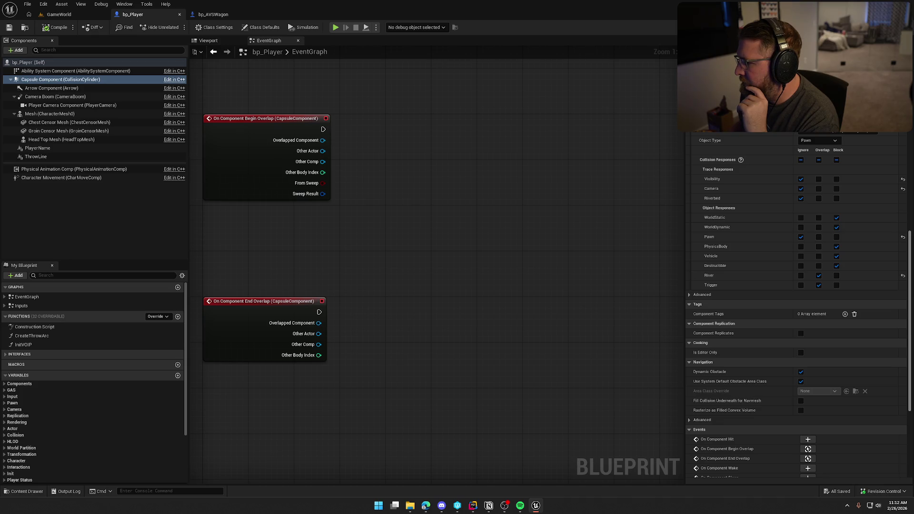
{"action": "mouse_move", "coordinate": [479, 368]}
{"action": "left_mouse_down"}
{"action": "mouse_move", "coordinate": [423, 271]}
{"action": "mouse_move", "coordinate": [406, 268]}
{"action": "left_mouse_up"}
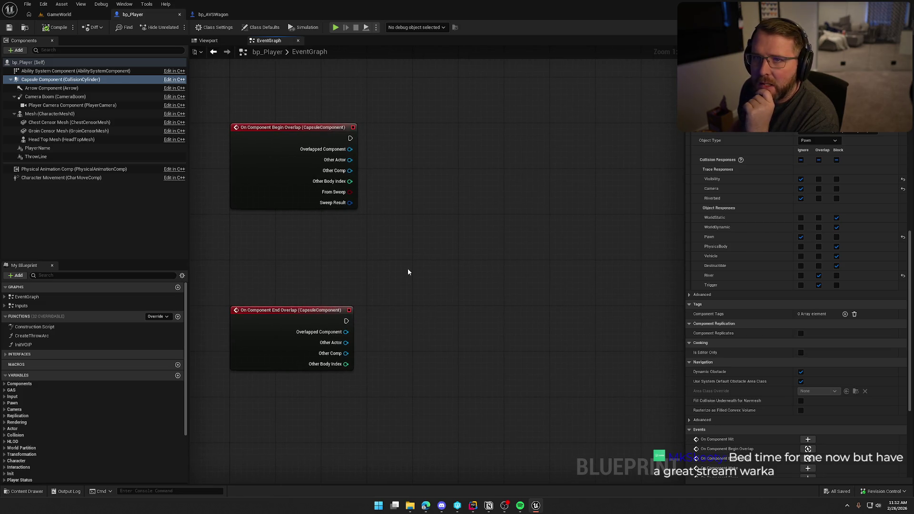
{"action": "mouse_move", "coordinate": [407, 270]}
{"action": "left_mouse_down"}
{"action": "mouse_move", "coordinate": [394, 229]}
{"action": "mouse_move", "coordinate": [379, 270]}
{"action": "left_mouse_up"}
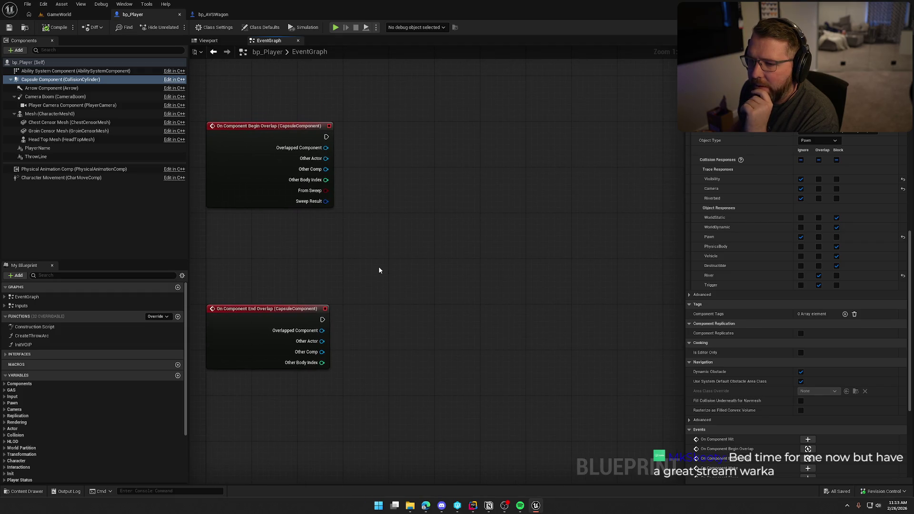
{"action": "scroll", "coordinate": [440, 267], "scroll_direction": "down", "scroll_amount": 4}
{"action": "scroll", "coordinate": [429, 290], "scroll_direction": "up", "scroll_amount": 4}
{"action": "left_click_drag", "start_coordinate": [392, 275], "coordinate": [384, 242]}
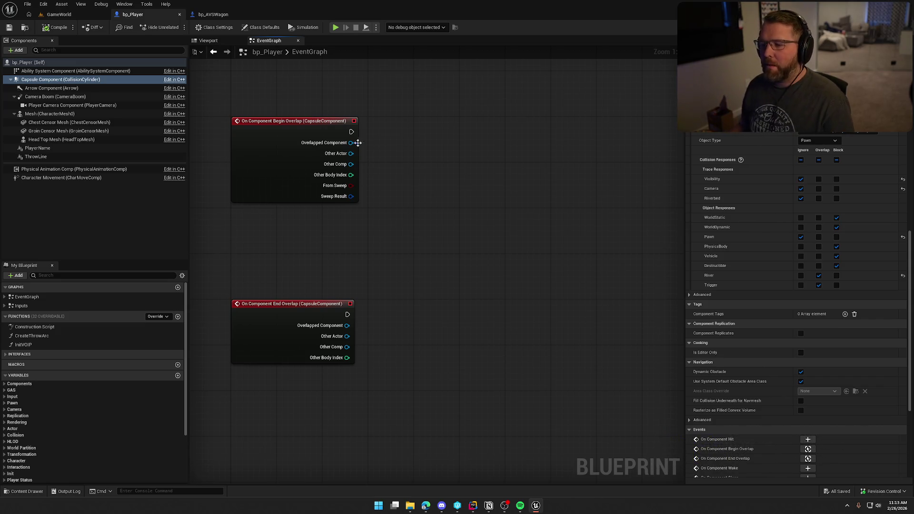
{"action": "key", "text": "ctrl+z"}
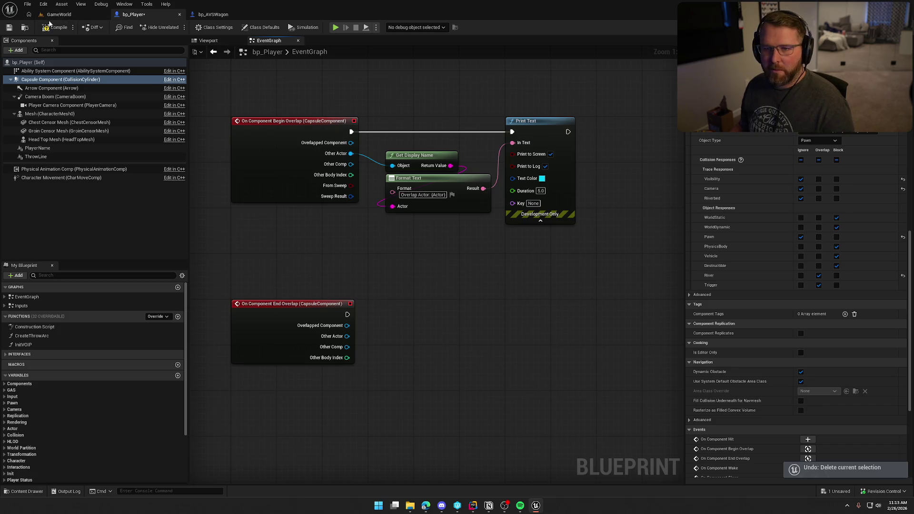
{"action": "left_click", "coordinate": [54, 15]}
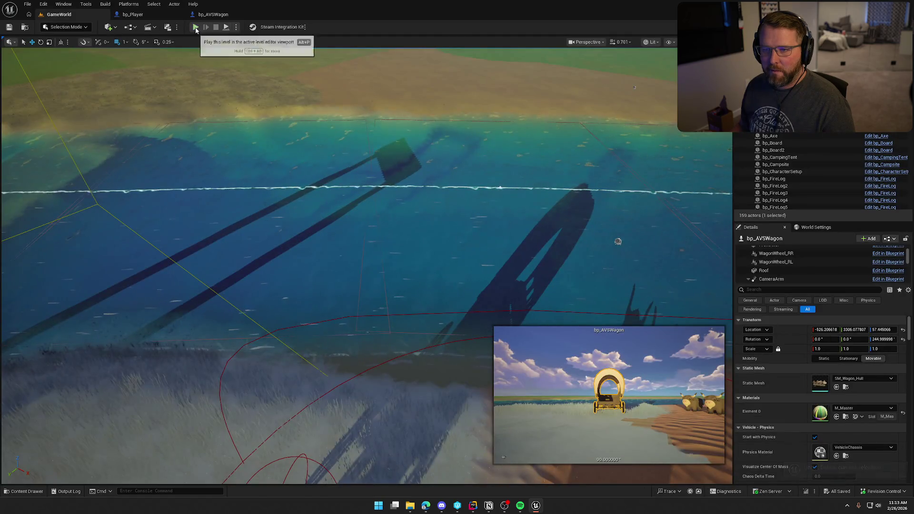
Walk and sprint the character into and out of the river several times, then stop playing
{"action": "left_click", "coordinate": [225, 27]}
{"action": "key", "text": "w"}
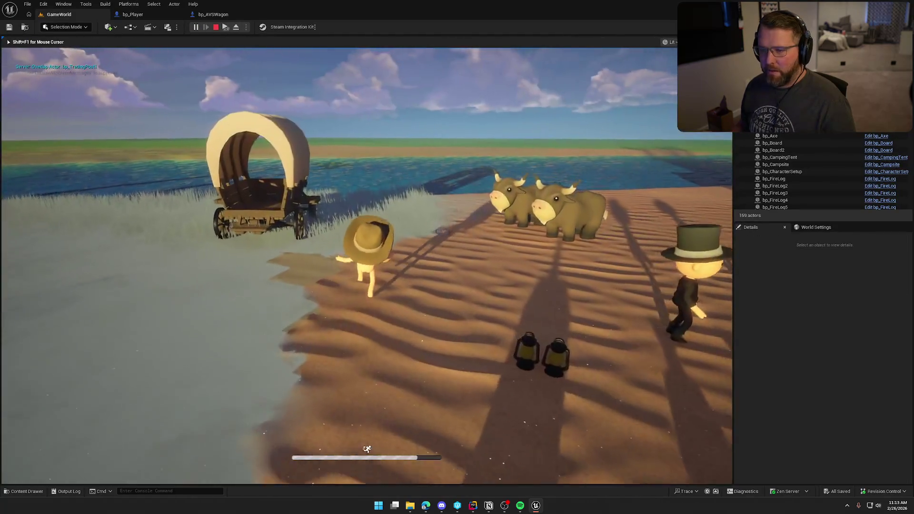
{"action": "key", "text": "w"}
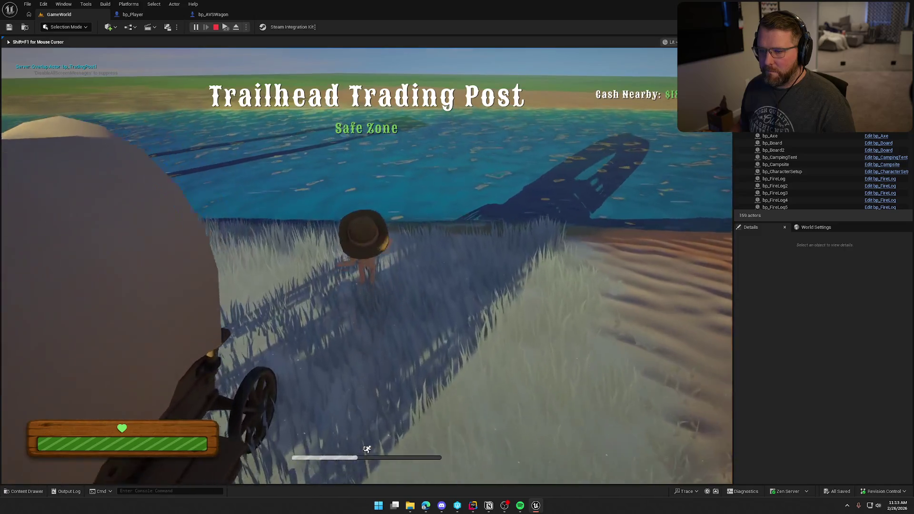
{"action": "key", "text": "w"}
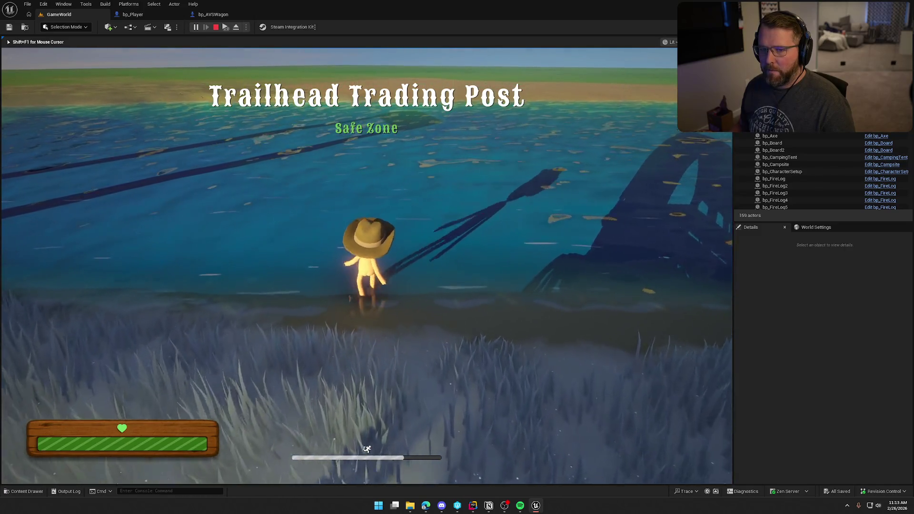
{"action": "key", "text": "s"}
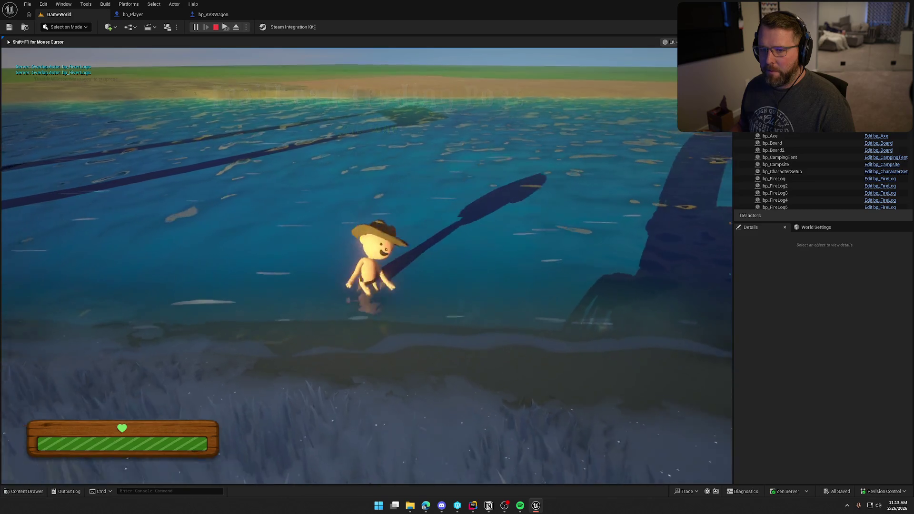
{"action": "key", "text": "w"}
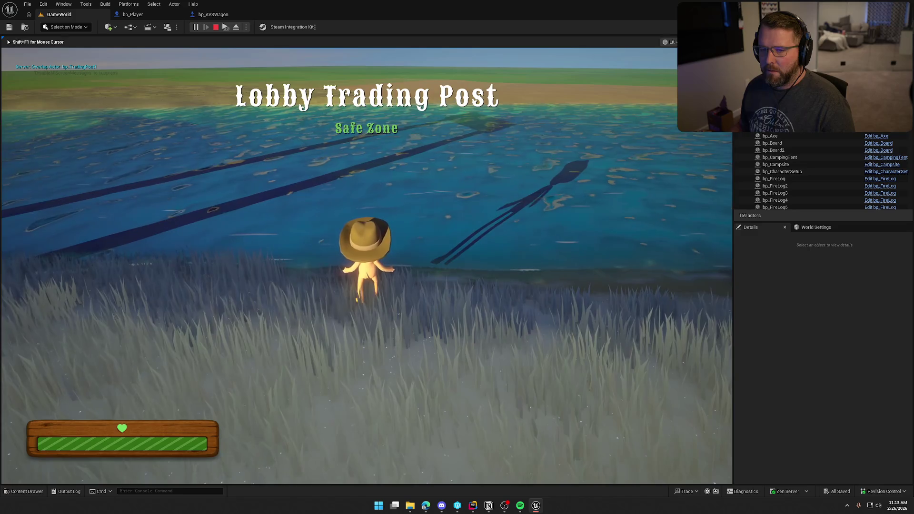
{"action": "key", "text": "w"}
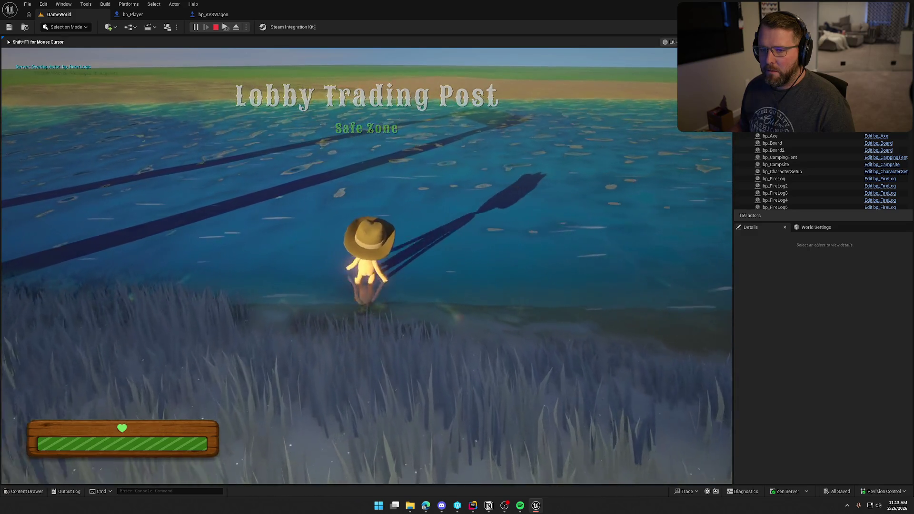
{"action": "key", "text": "s"}
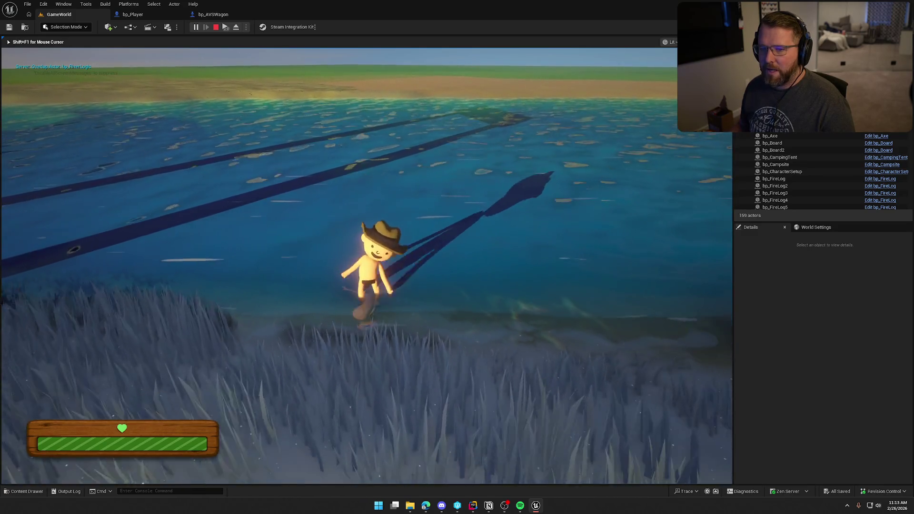
{"action": "key", "text": "shift+w"}
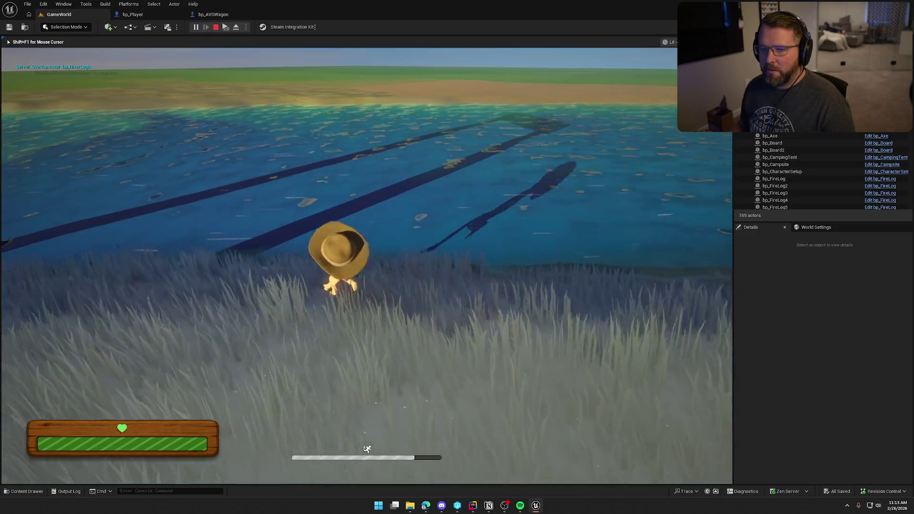
{"action": "key", "text": "shift+s"}
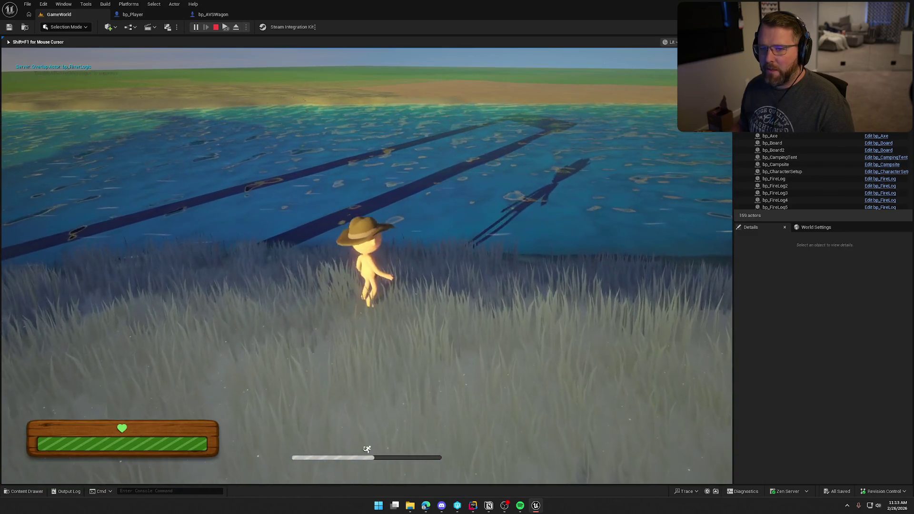
{"action": "key", "text": "Escape"}
Open bp_RiverLogic from the level and save it after confirming check-out, then switch to bp_Player
{"action": "key", "text": "f"}
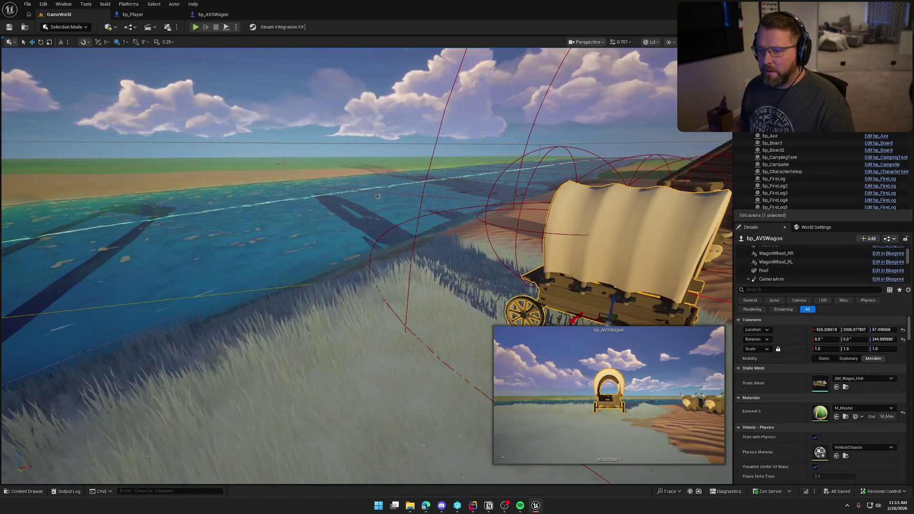
{"action": "left_click", "coordinate": [486, 305]}
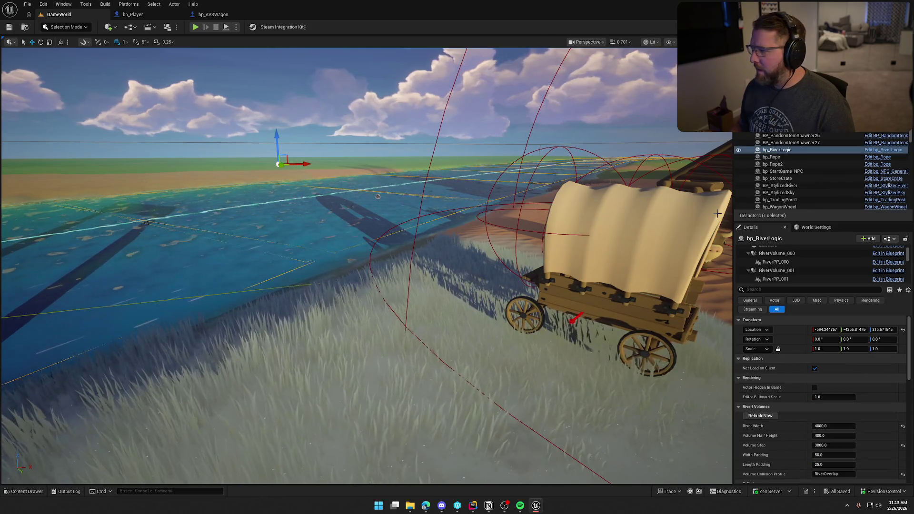
{"action": "key", "text": "ctrl+e"}
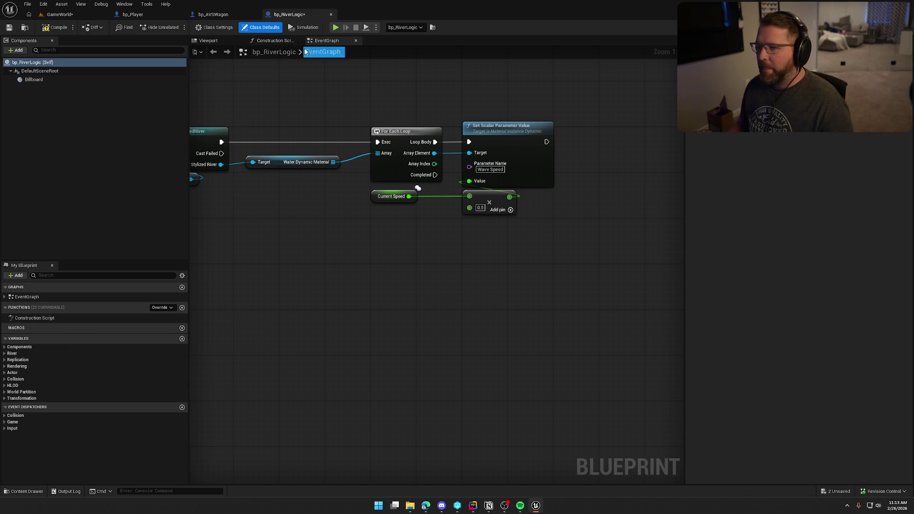
{"action": "key", "text": "ctrl+s"}
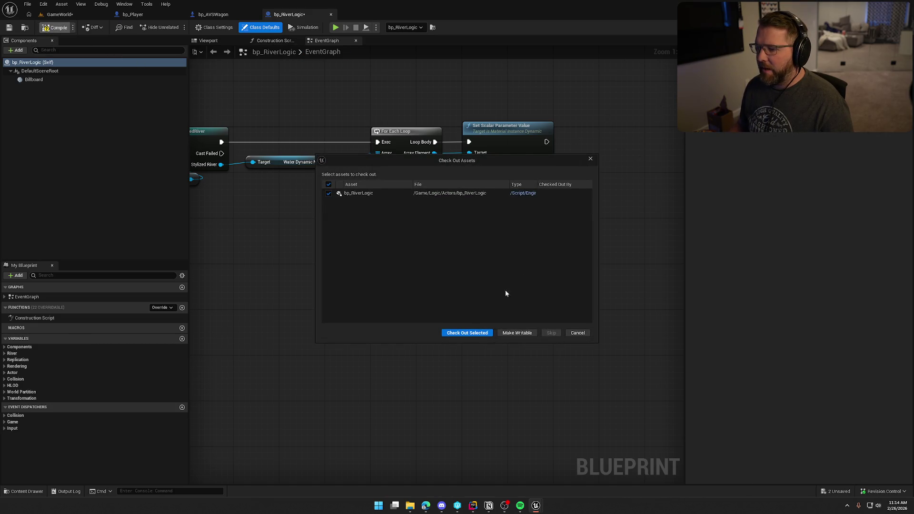
{"action": "left_click", "coordinate": [480, 334]}
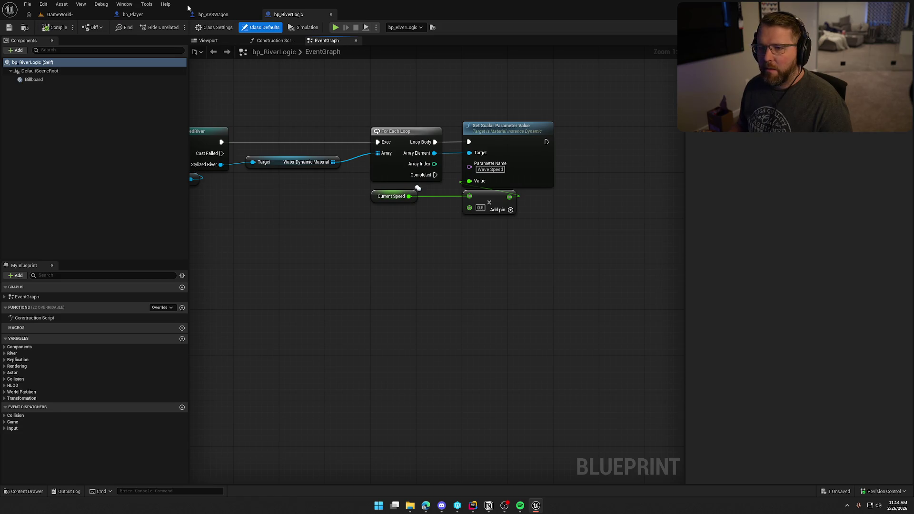
{"action": "left_click", "coordinate": [156, 16]}
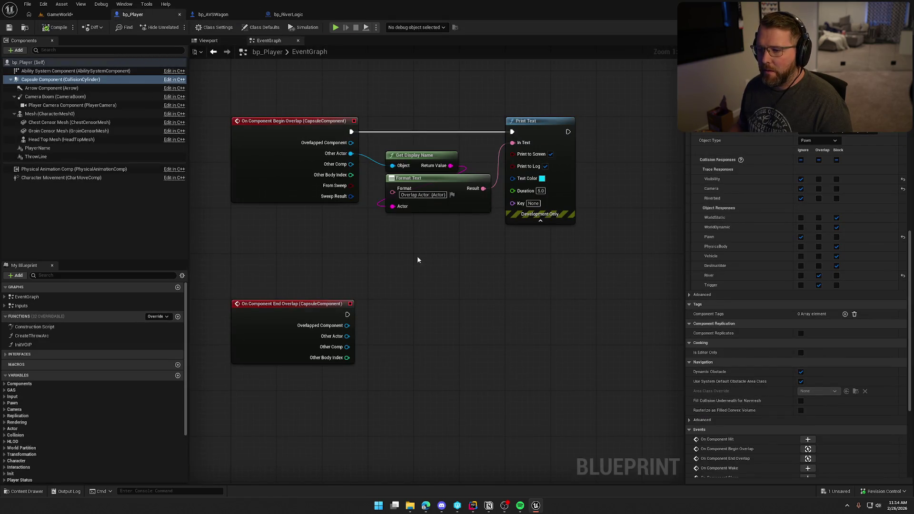
Add an Actor Has Tag node from Other Actor with the tag set to Swim
{"action": "left_click_drag", "start_coordinate": [320, 144], "coordinate": [376, 227]}
{"action": "type", "text": "has tag"}
{"action": "key", "text": "Return"}
{"action": "left_click", "coordinate": [400, 259]}
{"action": "type", "text": "Swim"}
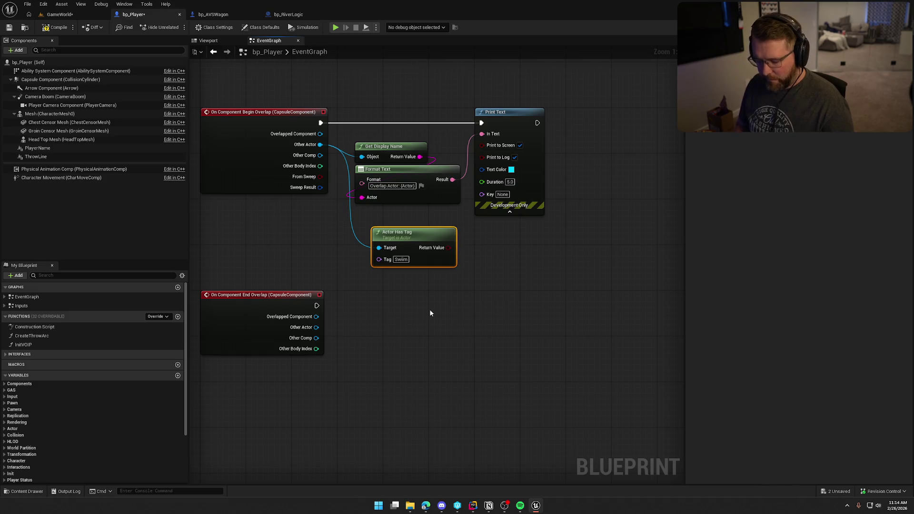
{"action": "key", "text": "ctrl+a"}
{"action": "type", "text": "Swim"}
{"action": "left_click", "coordinate": [407, 279]}
Insert a Branch before the print nodes with True driving Print Text, then compile and save
{"action": "left_click_drag", "start_coordinate": [402, 120], "coordinate": [560, 181]}
{"action": "left_click_drag", "start_coordinate": [517, 125], "coordinate": [654, 122]}
{"action": "left_click", "coordinate": [428, 165]}
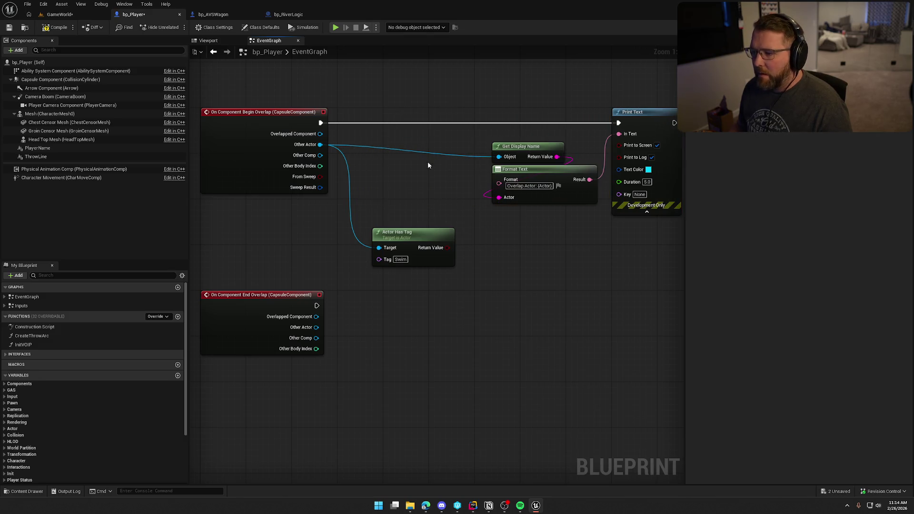
{"action": "left_click", "coordinate": [404, 145]}
{"action": "mouse_move", "coordinate": [321, 123]}
{"action": "left_mouse_down"}
{"action": "mouse_move", "coordinate": [412, 153]}
{"action": "mouse_move", "coordinate": [425, 118]}
{"action": "mouse_move", "coordinate": [469, 255]}
{"action": "mouse_move", "coordinate": [422, 224]}
{"action": "mouse_move", "coordinate": [434, 167]}
{"action": "left_mouse_up"}
{"action": "left_click_drag", "start_coordinate": [433, 123], "coordinate": [618, 123]}
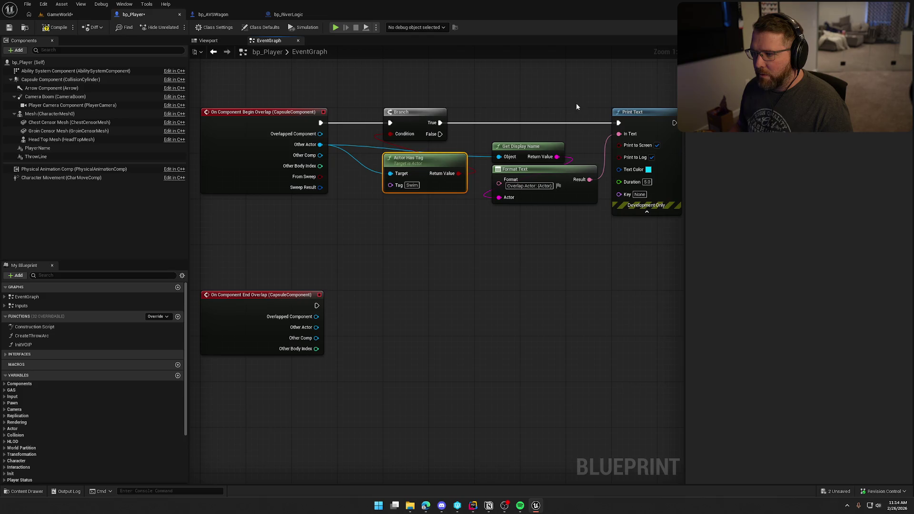
{"action": "left_click", "coordinate": [576, 104]}
{"action": "left_click", "coordinate": [56, 26]}
Play GameWorld, run the character into the river, swim across to the shore, then stop
{"action": "left_click", "coordinate": [59, 14]}
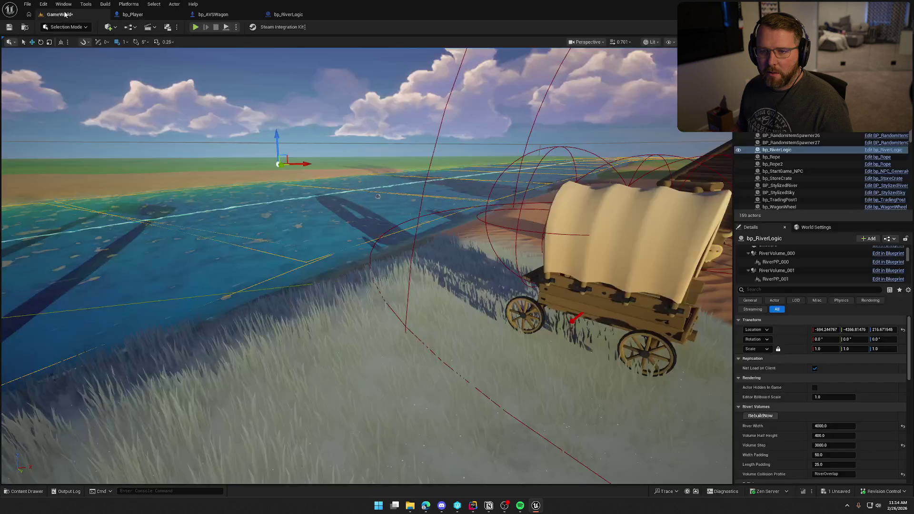
{"action": "left_click", "coordinate": [195, 27]}
{"action": "key", "text": "shift+w"}
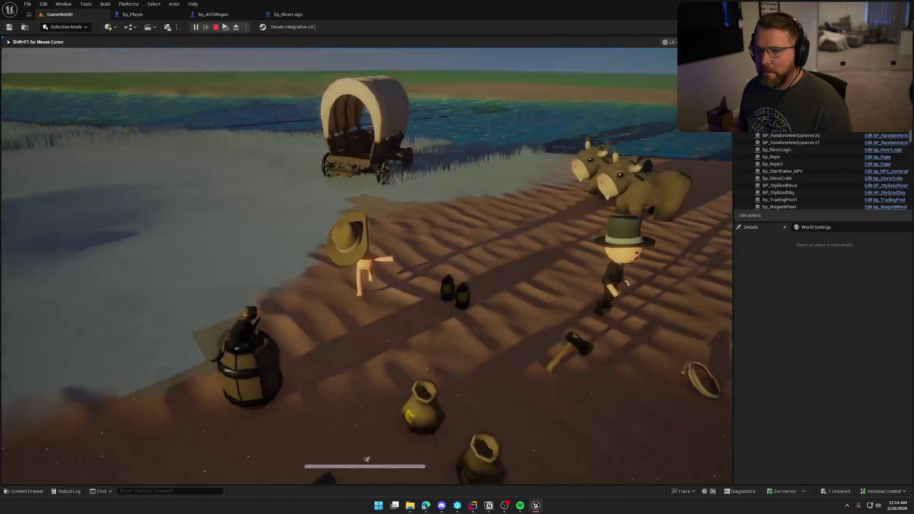
{"action": "key", "text": "shift+w"}
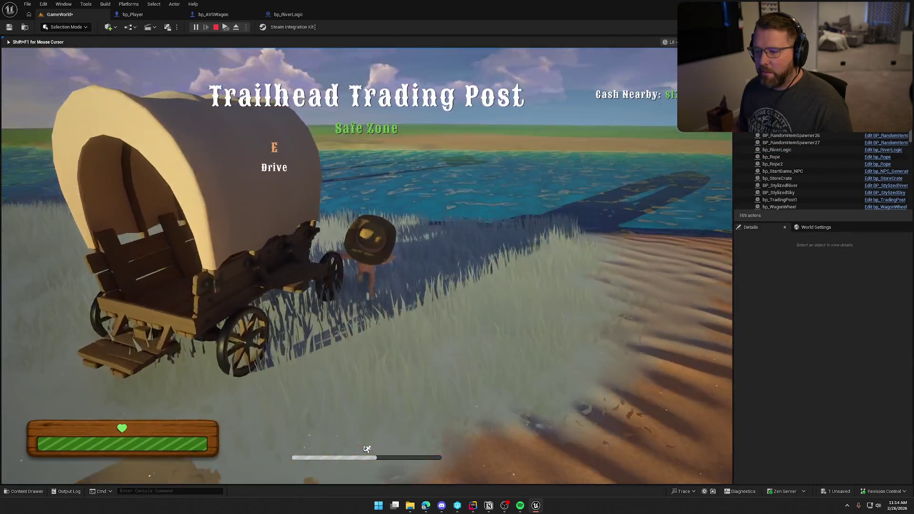
{"action": "key", "text": "w"}
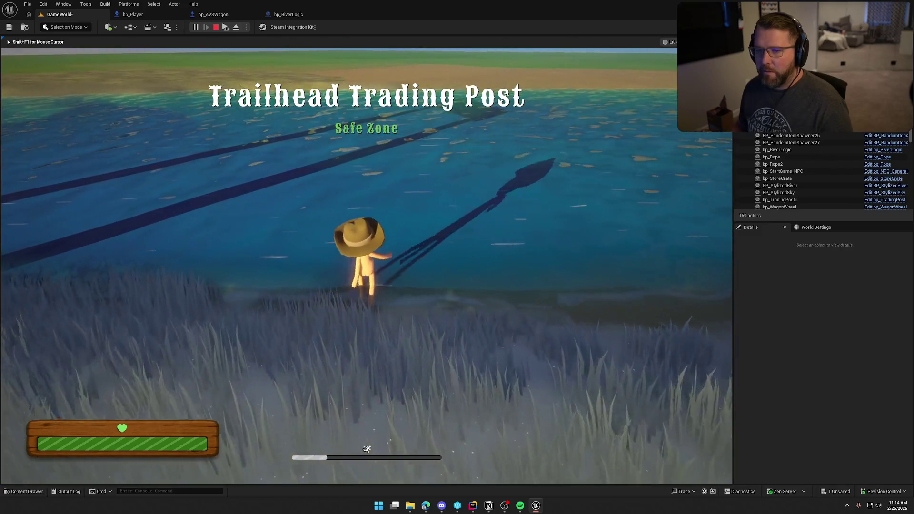
{"action": "key", "text": "shift+w"}
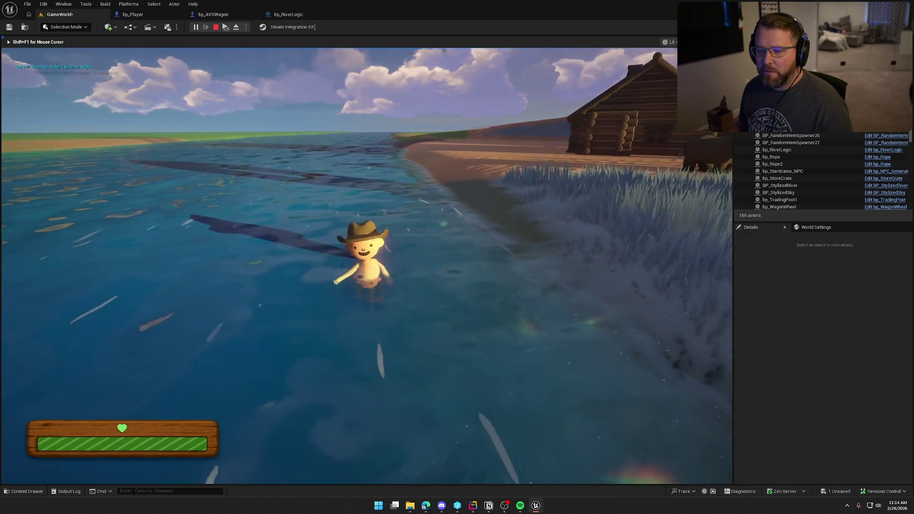
{"action": "key", "text": "shift+w"}
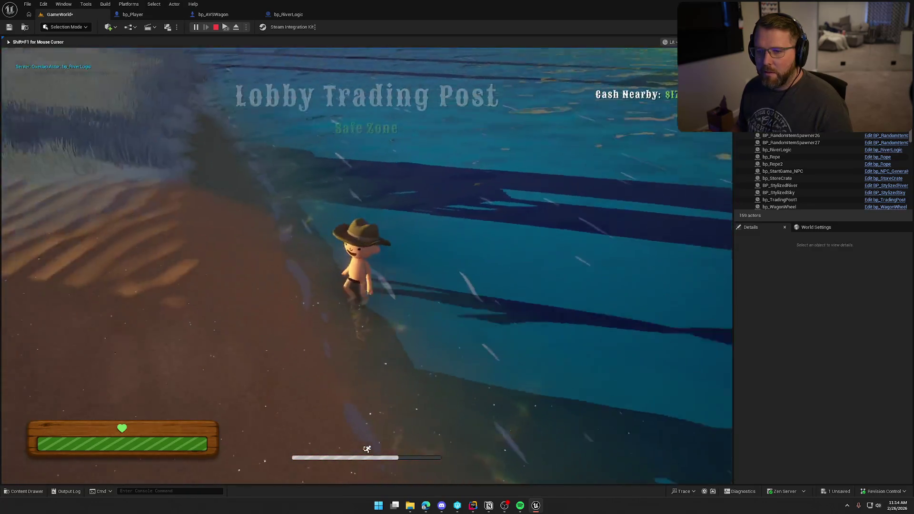
{"action": "key", "text": "shift+F1"}
{"action": "key", "text": "Escape"}
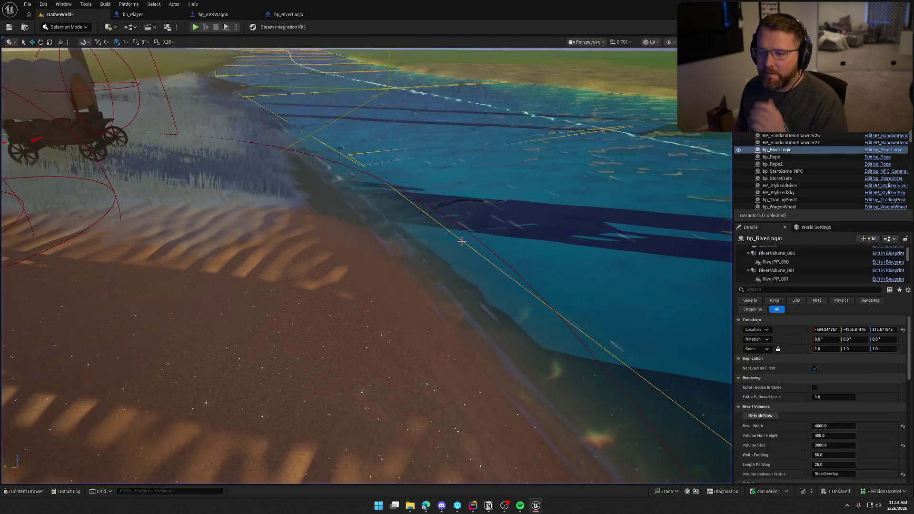
Orbit over the river, pan bp_RiverLogic's graph to Cast To BP_StylizedRiver, then switch to Rider
{"action": "left_click_drag", "start_coordinate": [470, 256], "coordinate": [470, 256]}
{"action": "left_click_drag", "start_coordinate": [456, 219], "coordinate": [456, 219]}
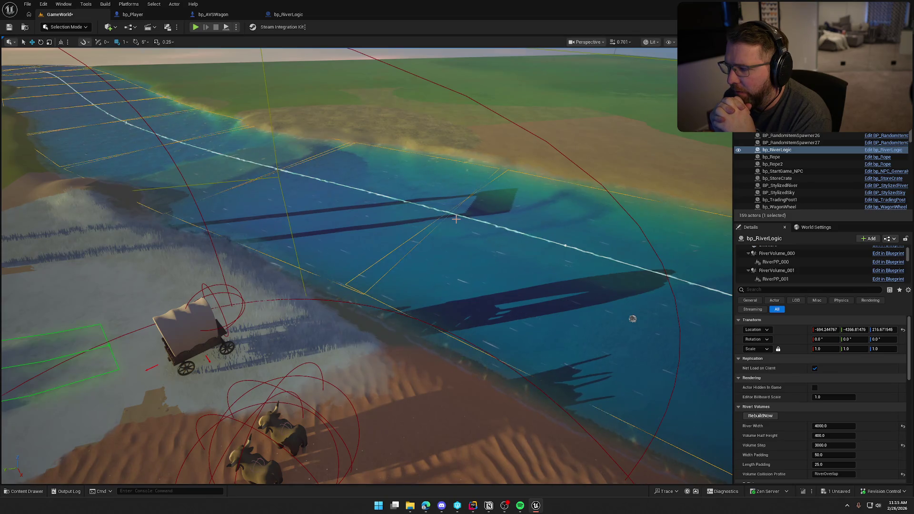
{"action": "left_click", "coordinate": [283, 14]}
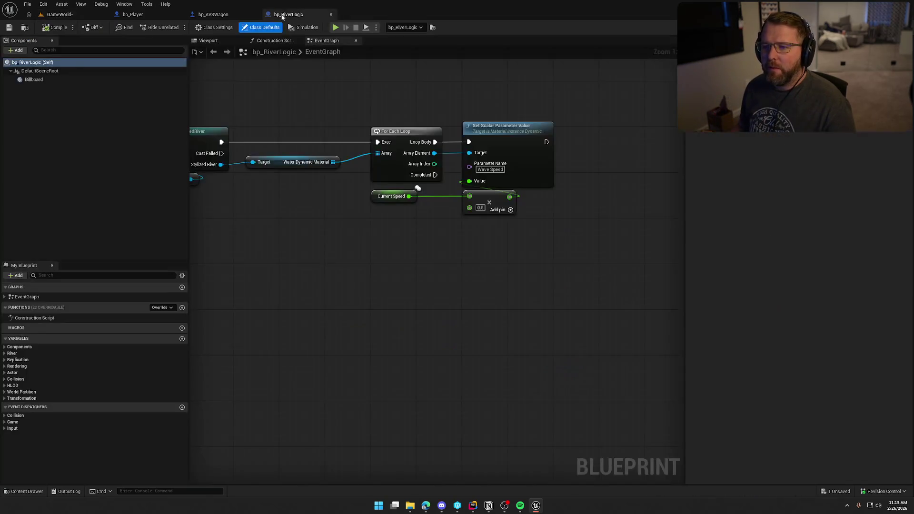
{"action": "left_click_drag", "start_coordinate": [293, 242], "coordinate": [352, 250]}
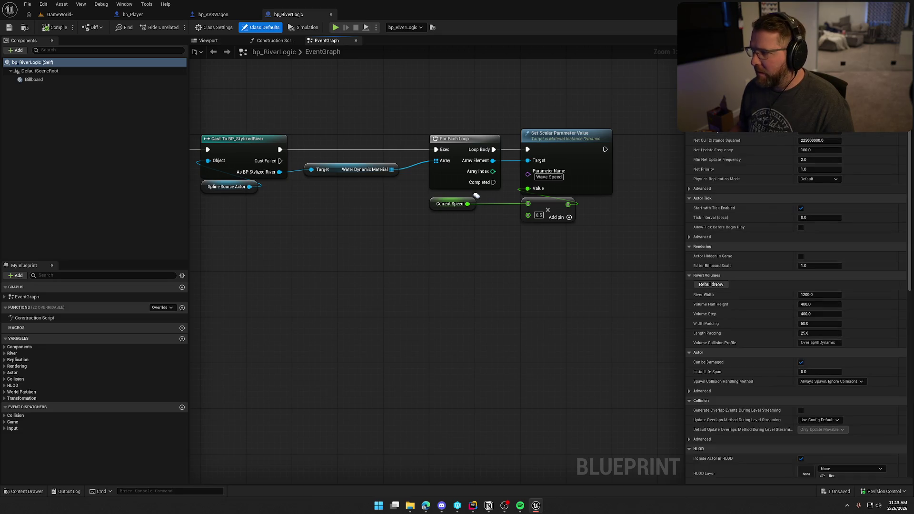
{"action": "key", "text": "alt+Tab"}
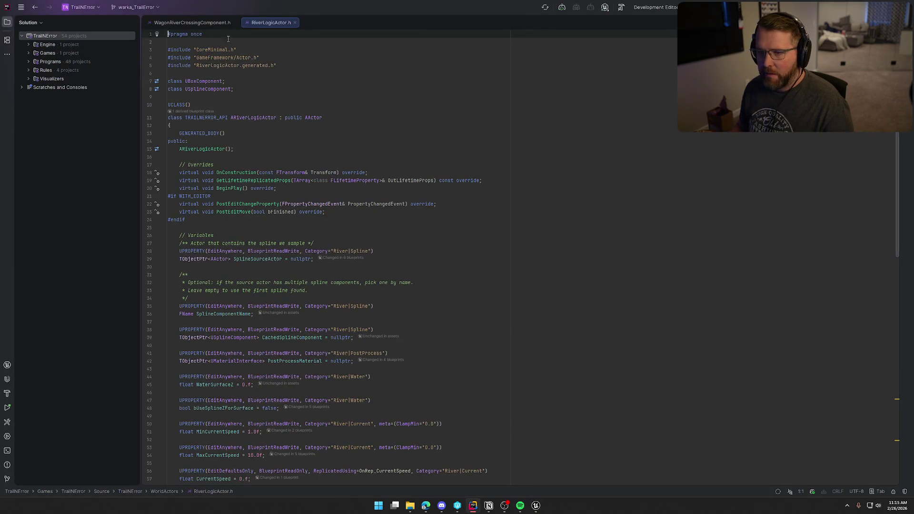
{"action": "key", "text": "alt+1"}
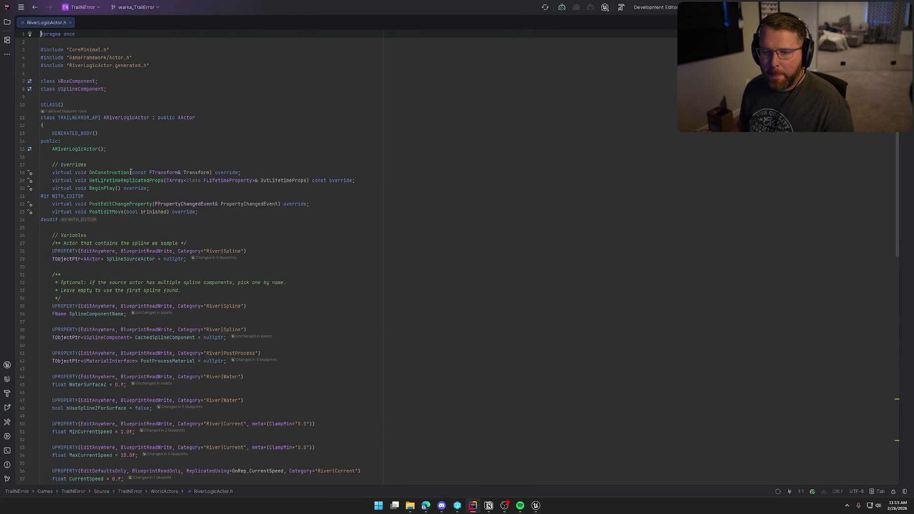
{"action": "scroll", "coordinate": [184, 285], "scroll_direction": "down", "scroll_amount": 5}
{"action": "scroll", "coordinate": [214, 310], "scroll_direction": "down", "scroll_amount": 15}
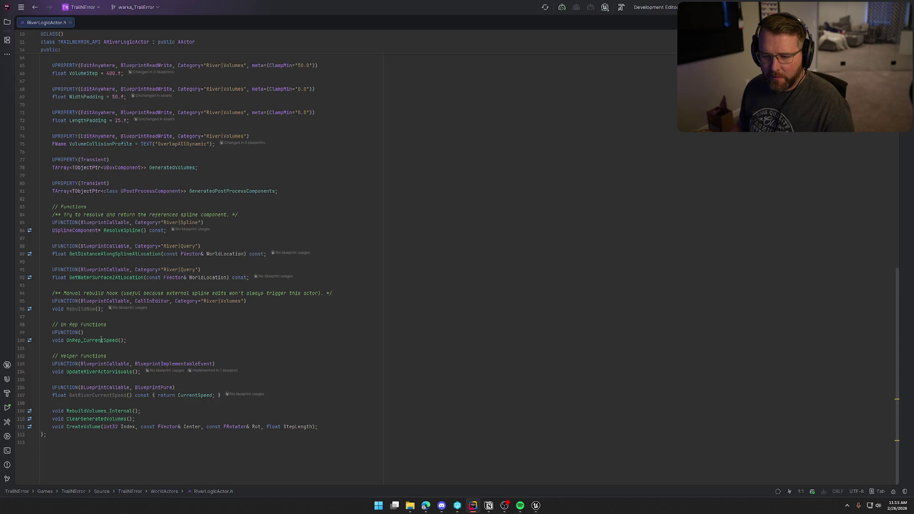
{"action": "scroll", "coordinate": [102, 340], "scroll_direction": "up", "scroll_amount": 1}
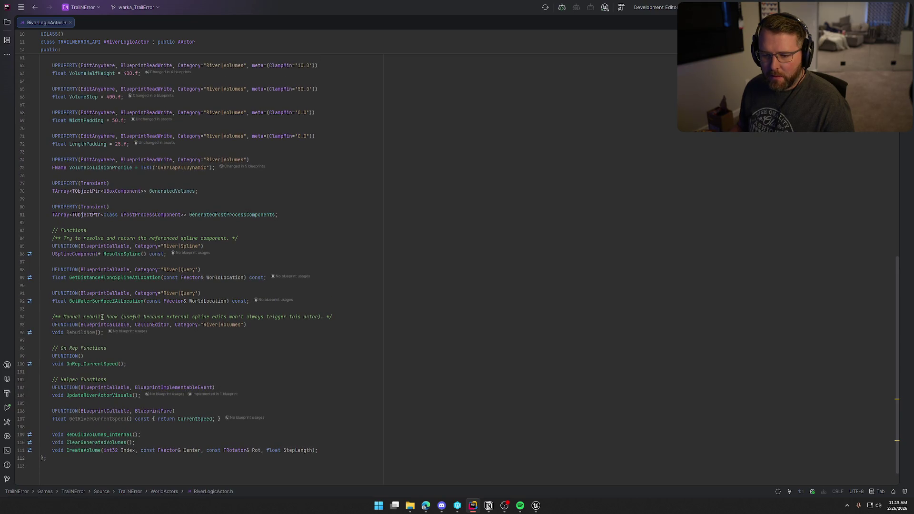
{"action": "scroll", "coordinate": [124, 314], "scroll_direction": "up", "scroll_amount": 4}
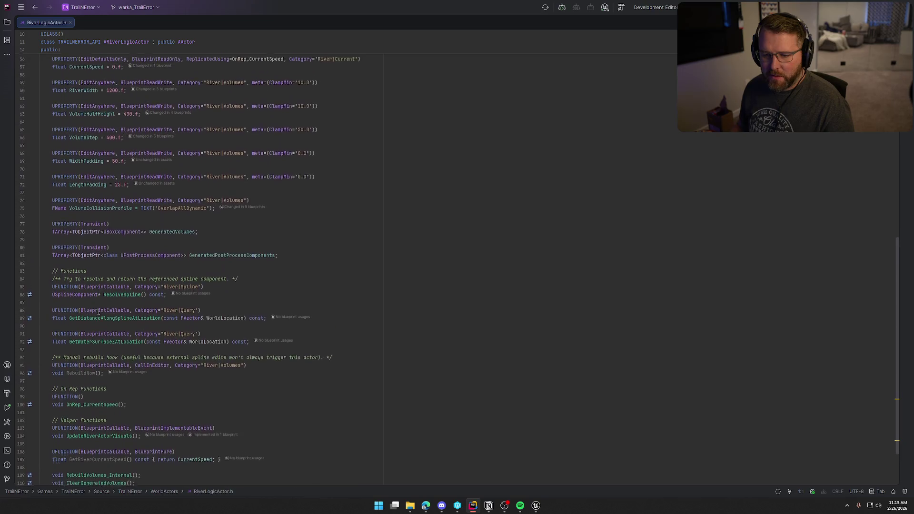
{"action": "scroll", "coordinate": [124, 324], "scroll_direction": "up", "scroll_amount": 1}
{"action": "scroll", "coordinate": [123, 325], "scroll_direction": "up", "scroll_amount": 6}
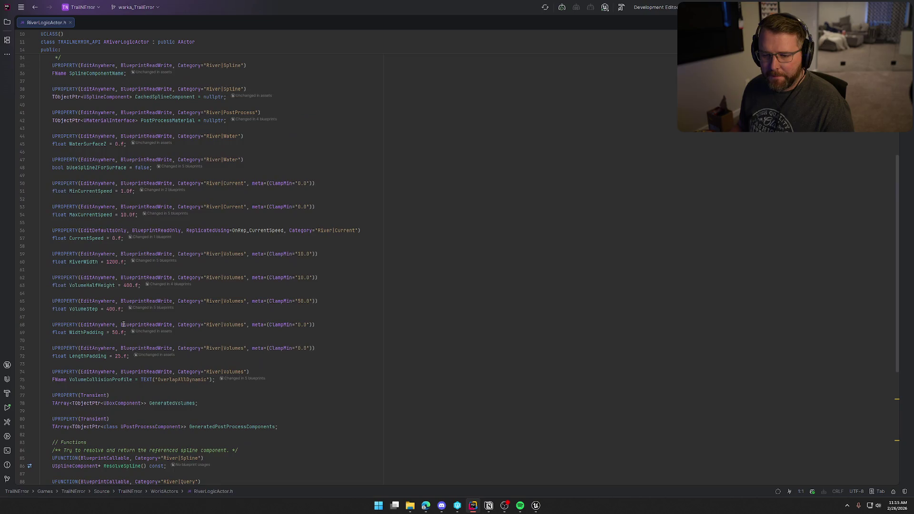
{"action": "scroll", "coordinate": [123, 325], "scroll_direction": "up", "scroll_amount": 1}
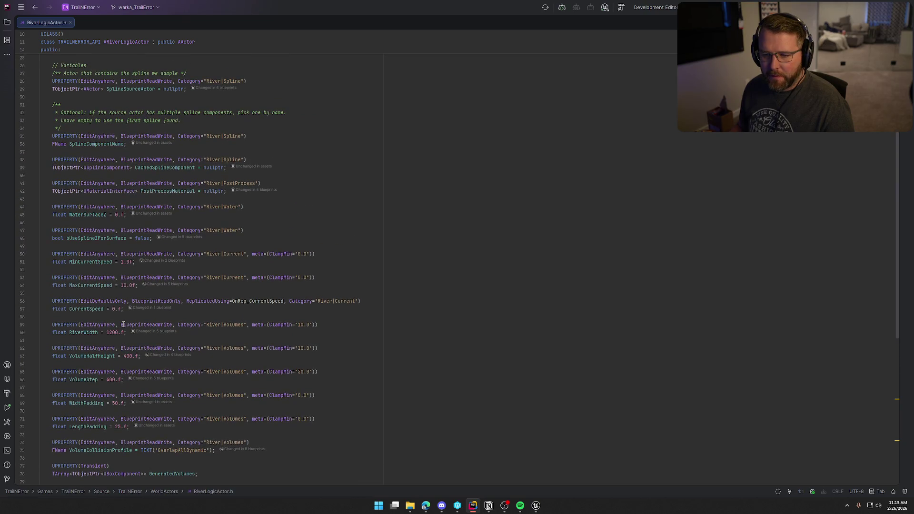
{"action": "scroll", "coordinate": [312, 344], "scroll_direction": "up", "scroll_amount": 3}
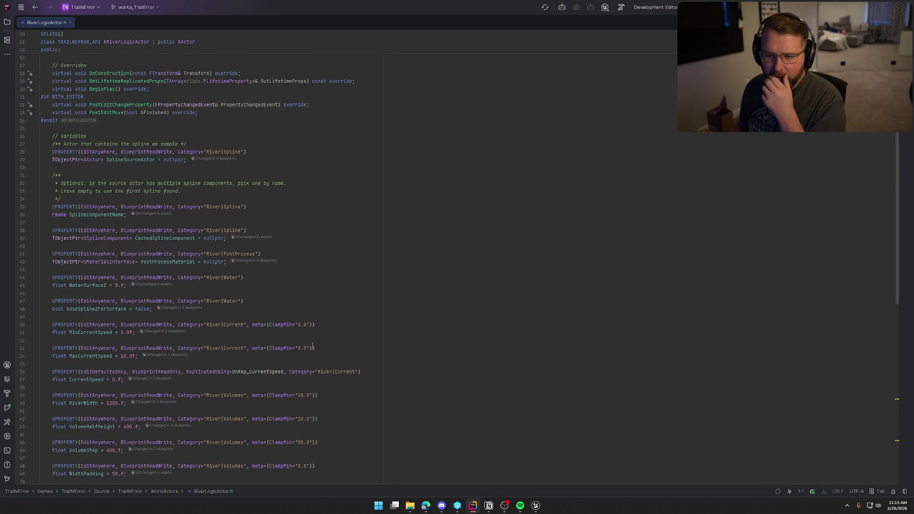
{"action": "scroll", "coordinate": [312, 345], "scroll_direction": "up", "scroll_amount": 4}
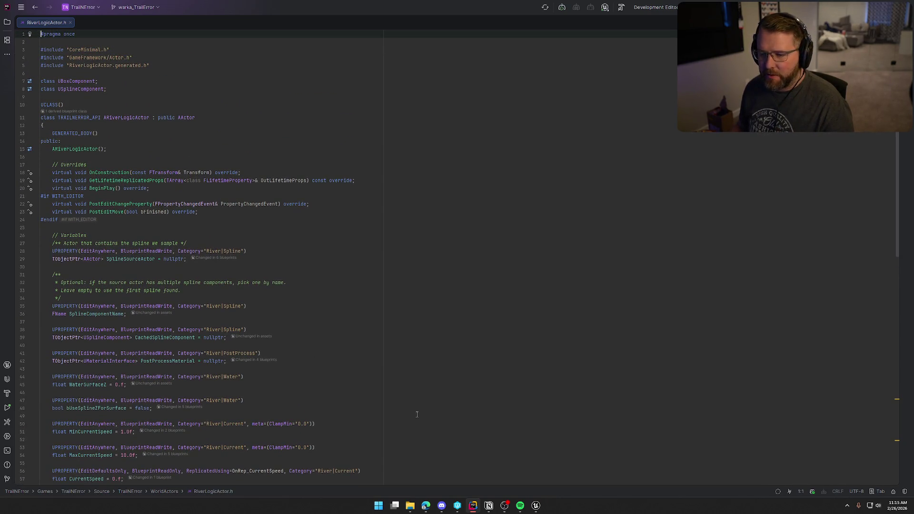
{"action": "left_click", "coordinate": [536, 506]}
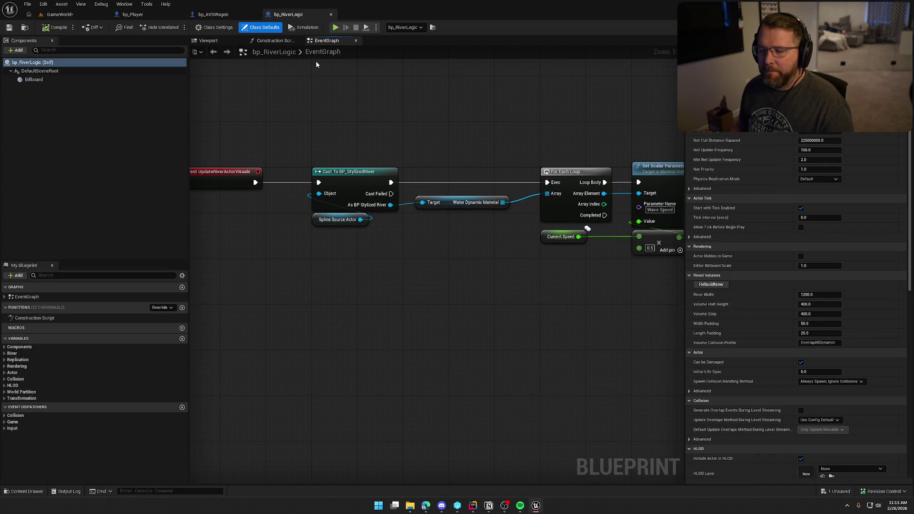
Close the bp_RiverLogic and bp_AVSWagon tabs and frame both overlap events
{"action": "middle_click", "coordinate": [296, 17]}
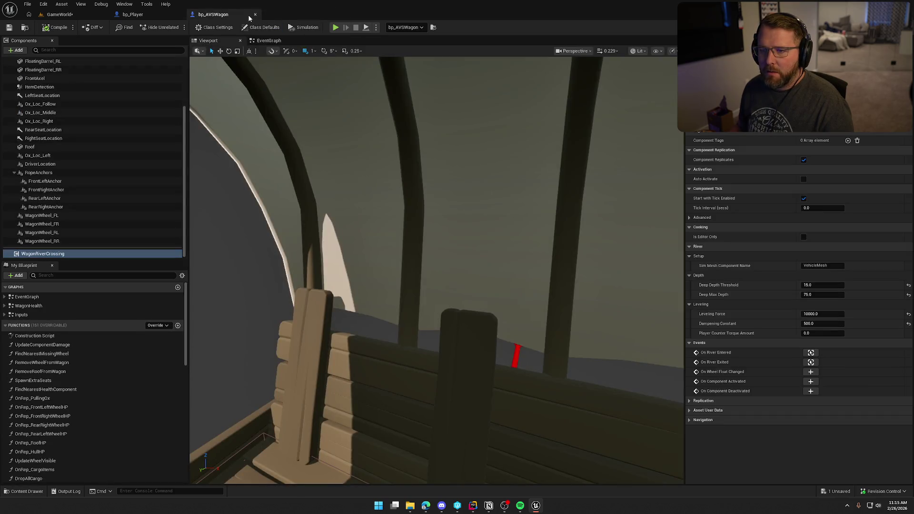
{"action": "left_click", "coordinate": [253, 15]}
{"action": "mouse_move", "coordinate": [416, 227]}
{"action": "left_mouse_down"}
{"action": "mouse_move", "coordinate": [363, 233]}
{"action": "mouse_move", "coordinate": [362, 137]}
{"action": "left_mouse_up"}
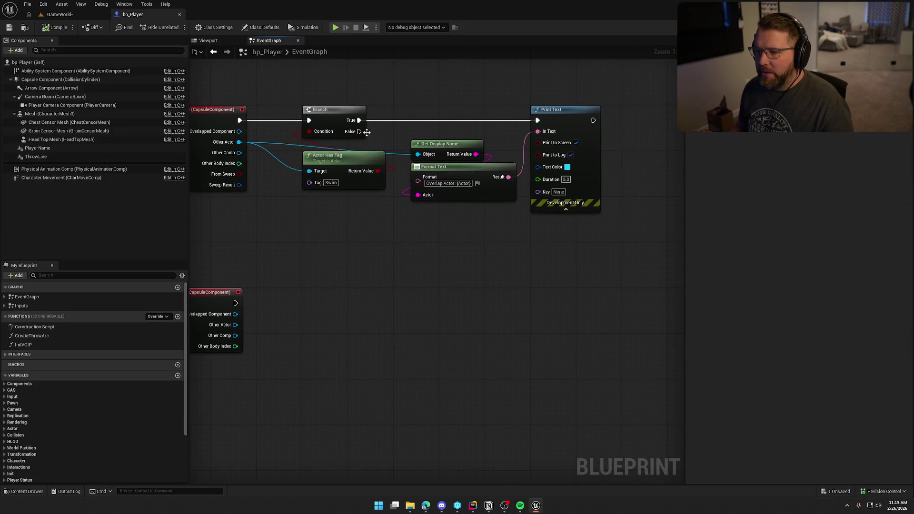
{"action": "scroll", "coordinate": [393, 227], "scroll_direction": "down", "scroll_amount": 1}
{"action": "mouse_move", "coordinate": [350, 235]}
{"action": "left_mouse_down"}
{"action": "mouse_move", "coordinate": [393, 227]}
{"action": "mouse_move", "coordinate": [371, 120]}
{"action": "left_mouse_up"}
Copy the Branch and Actor Has Tag nodes onto End Overlap, wiring its execution and Other Actor
{"action": "mouse_move", "coordinate": [350, 268]}
{"action": "left_mouse_down"}
{"action": "mouse_move", "coordinate": [358, 288]}
{"action": "mouse_move", "coordinate": [379, 257]}
{"action": "left_mouse_up"}
{"action": "key", "text": "ctrl+c"}
{"action": "key", "text": "ctrl+v"}
{"action": "left_click_drag", "start_coordinate": [334, 228], "coordinate": [397, 227]}
{"action": "scroll", "coordinate": [398, 204], "scroll_direction": "up", "scroll_amount": 1}
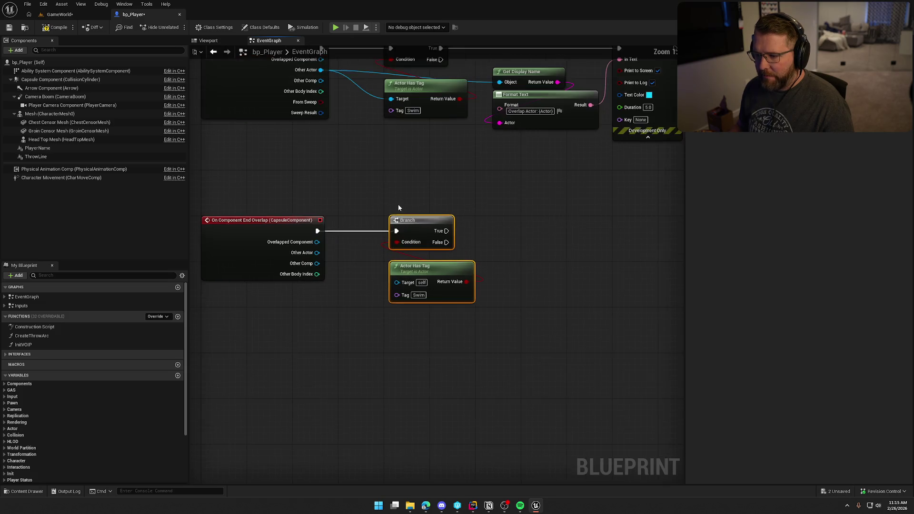
{"action": "left_click", "coordinate": [385, 340]}
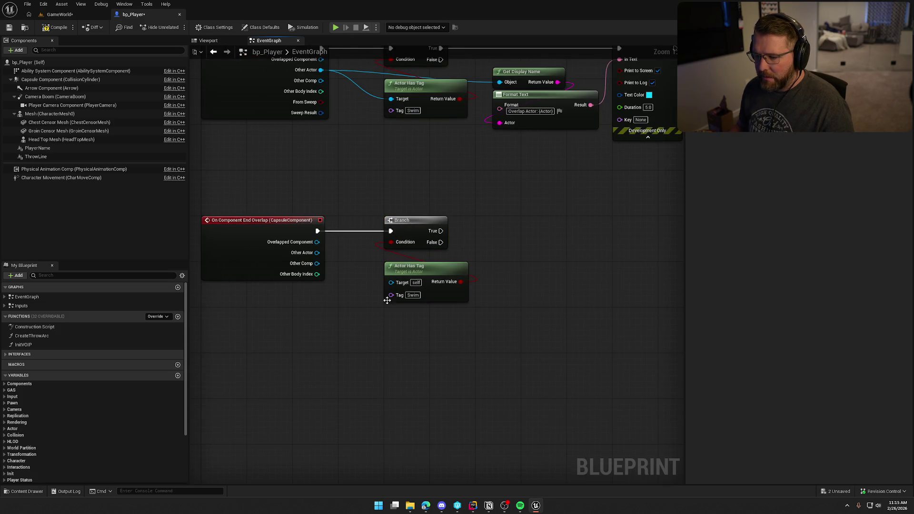
{"action": "left_click_drag", "start_coordinate": [391, 281], "coordinate": [316, 253]}
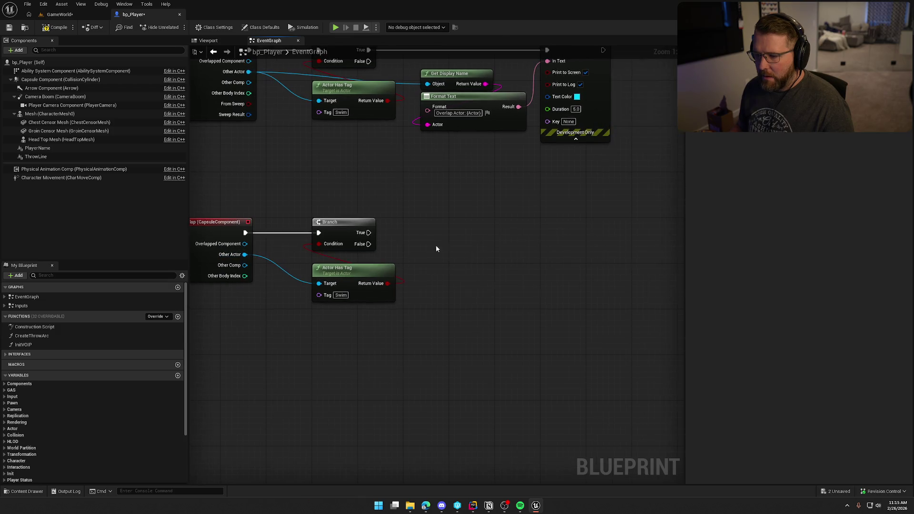
Paste the display-name print chain for End Overlap, driven by the Branch True and Other Actor
{"action": "left_click_drag", "start_coordinate": [609, 93], "coordinate": [407, 200]}
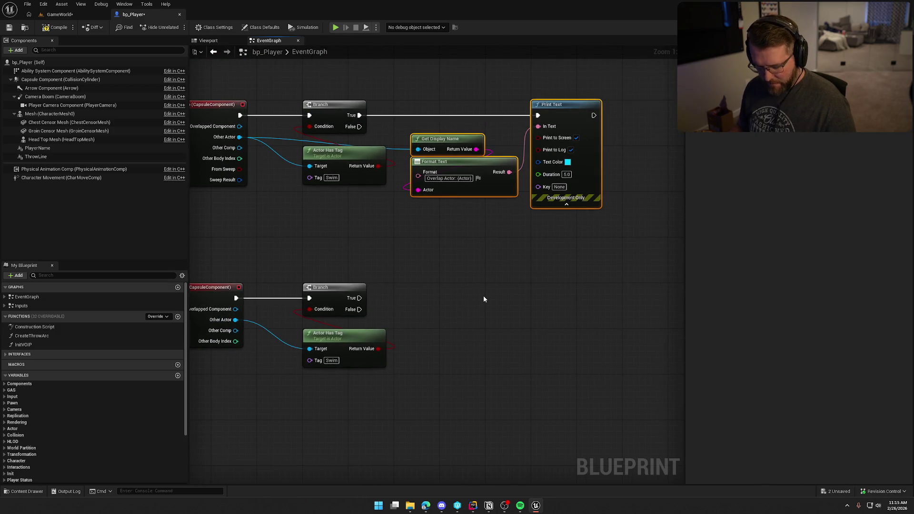
{"action": "key", "text": "ctrl+c"}
{"action": "key", "text": "ctrl+v"}
{"action": "left_click_drag", "start_coordinate": [567, 250], "coordinate": [355, 256]}
{"action": "mouse_move", "coordinate": [447, 287]}
{"action": "left_mouse_down"}
{"action": "mouse_move", "coordinate": [366, 291]}
{"action": "mouse_move", "coordinate": [230, 278]}
{"action": "left_mouse_up"}
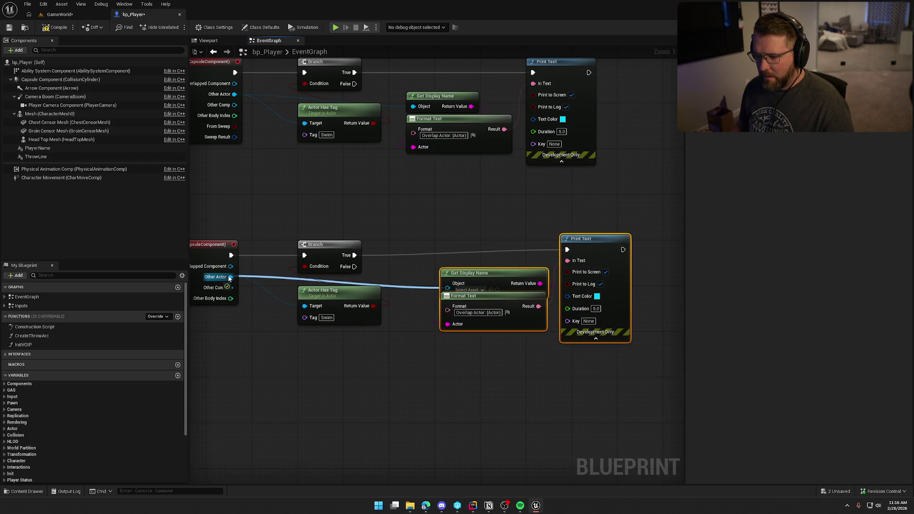
{"action": "mouse_move", "coordinate": [569, 217]}
{"action": "left_mouse_down"}
{"action": "mouse_move", "coordinate": [446, 253]}
{"action": "mouse_move", "coordinate": [446, 267]}
{"action": "left_mouse_up"}
{"action": "left_click_drag", "start_coordinate": [584, 242], "coordinate": [550, 248]}
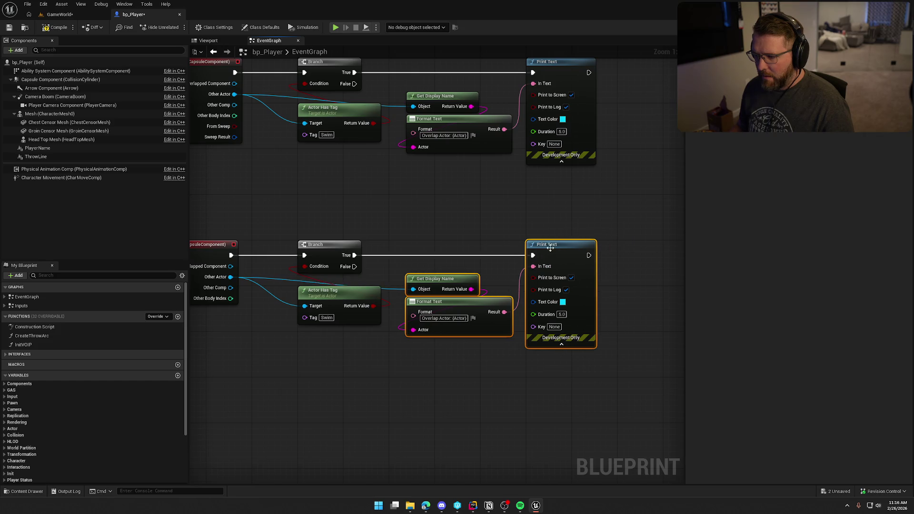
{"action": "left_click", "coordinate": [545, 216]}
Make the end message red reading 'End Overlap Actor', relabel the begin one 'Start', and compile
{"action": "left_click", "coordinate": [563, 301]}
{"action": "left_click_drag", "start_coordinate": [640, 349], "coordinate": [641, 347]}
{"action": "left_click", "coordinate": [670, 473]}
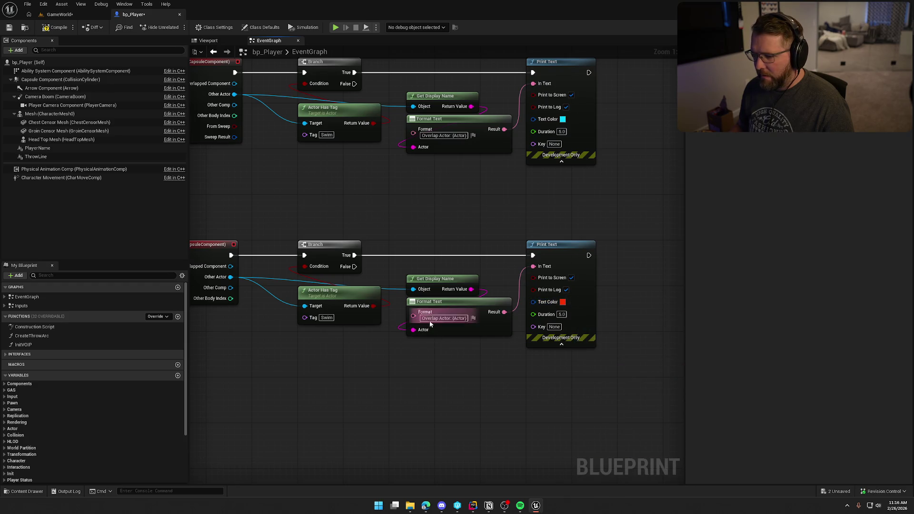
{"action": "type", "text": "End"}
{"action": "left_click", "coordinate": [422, 135]}
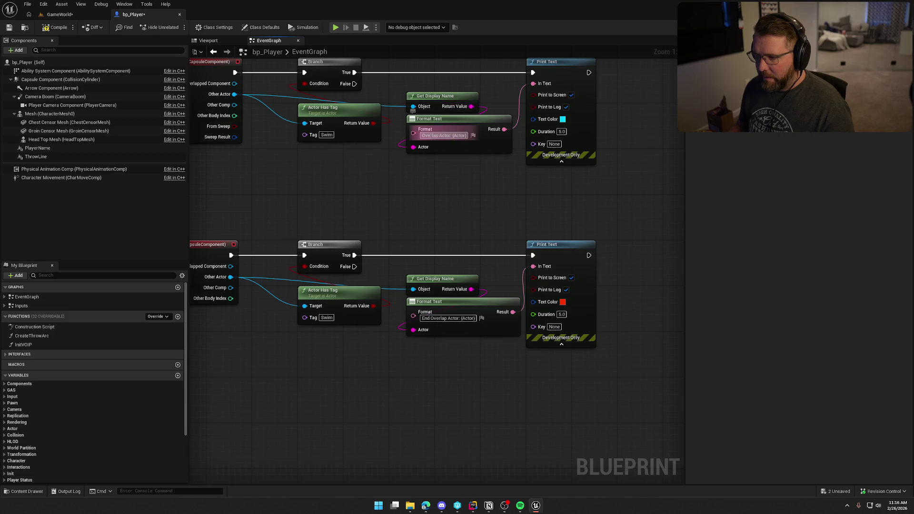
{"action": "type", "text": "Start"}
{"action": "left_click", "coordinate": [452, 205]}
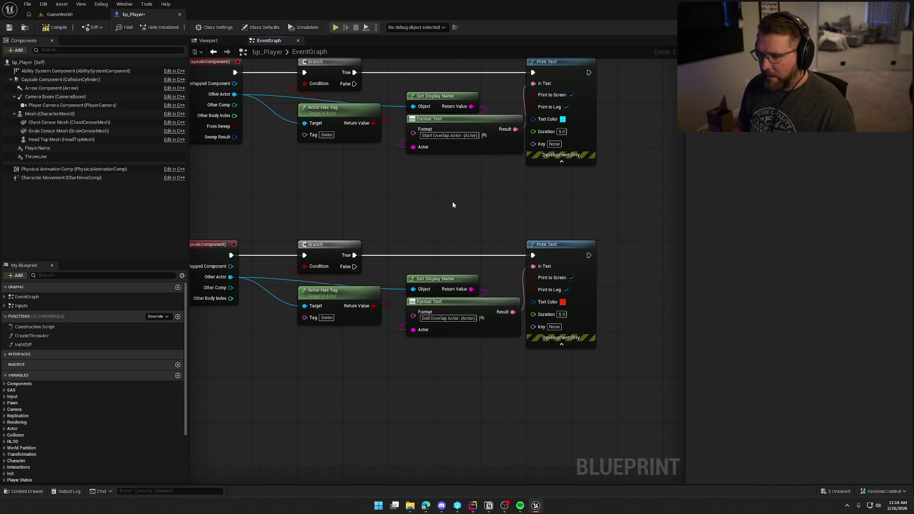
{"action": "left_click", "coordinate": [57, 22]}
{"action": "left_click", "coordinate": [60, 15]}
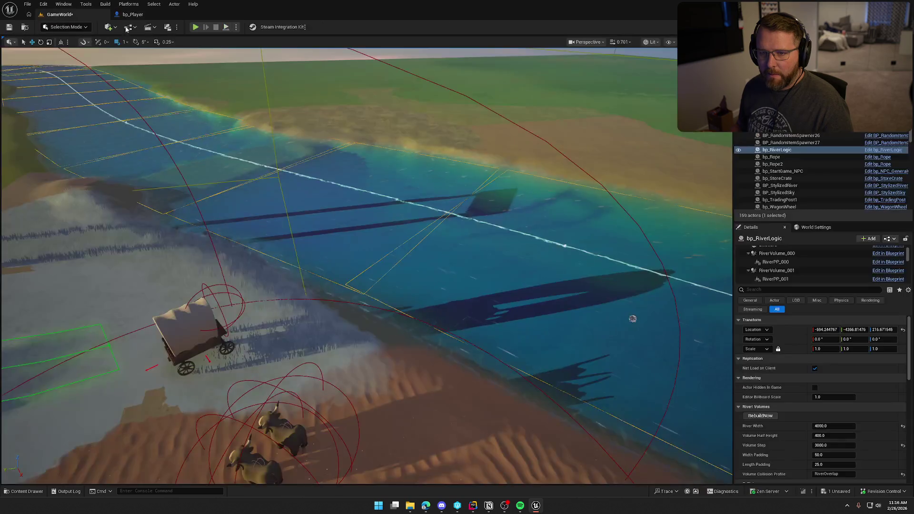
Start play and run the character into the river, then back out onto the grass
{"action": "left_click", "coordinate": [197, 28]}
{"action": "key", "text": "w"}
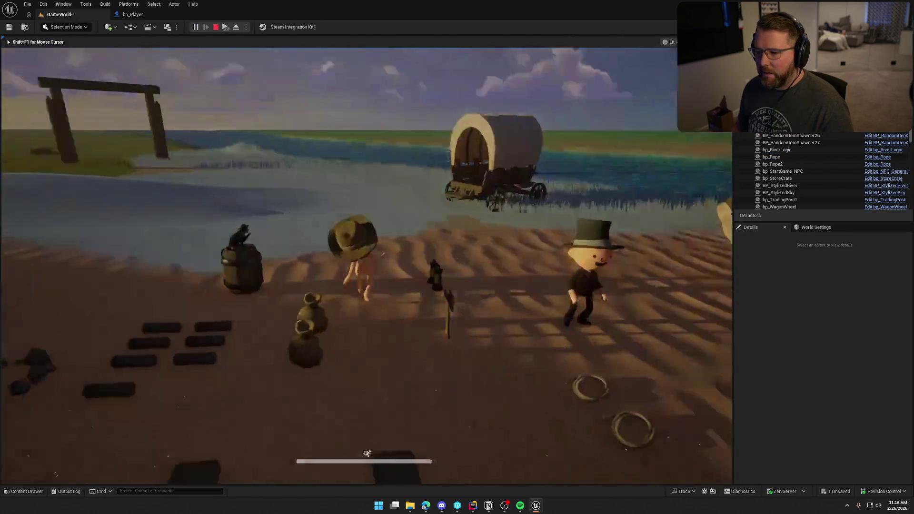
{"action": "key", "text": "w"}
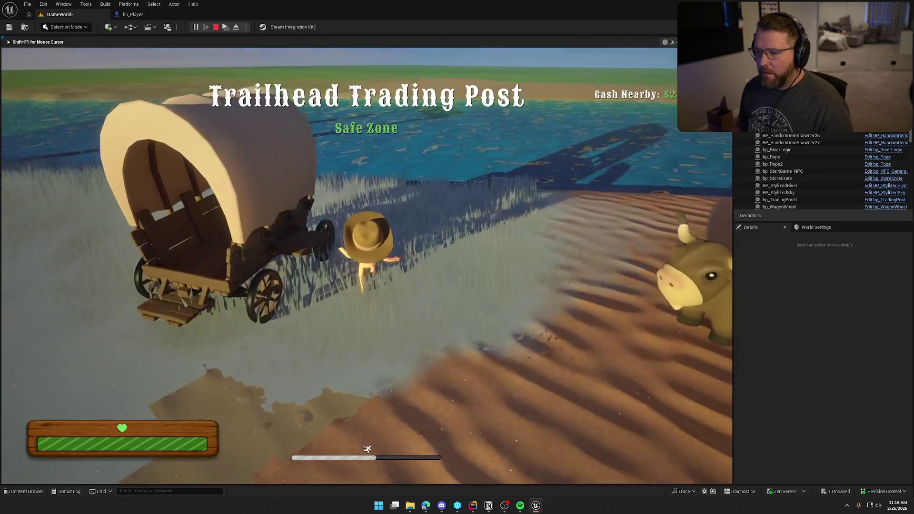
{"action": "key", "text": "w"}
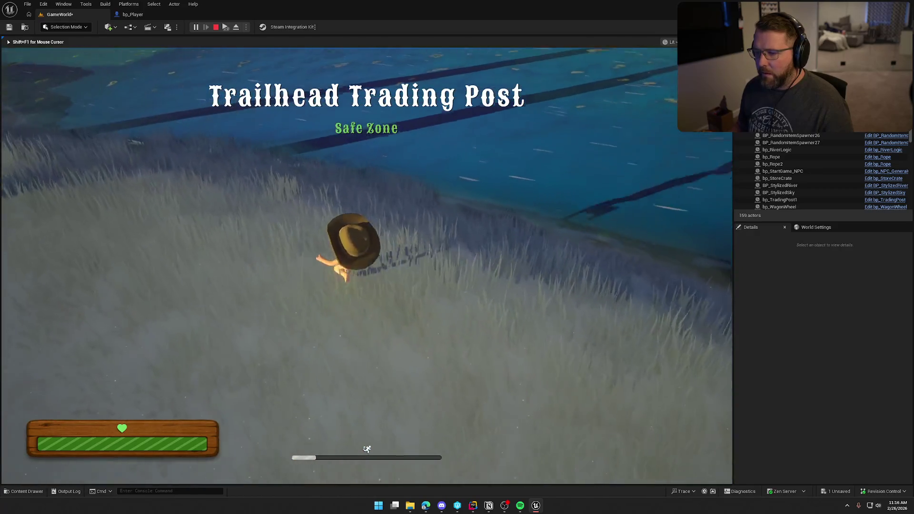
{"action": "key", "text": "w"}
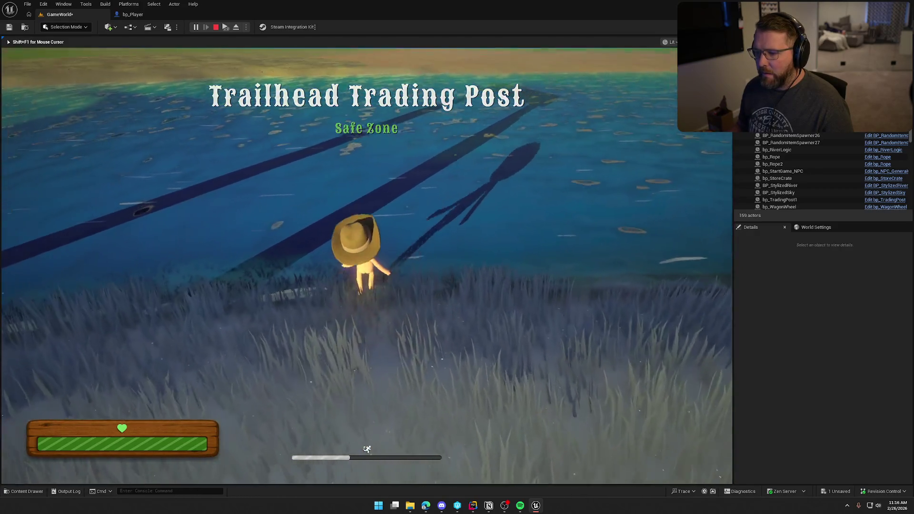
{"action": "key", "text": "s"}
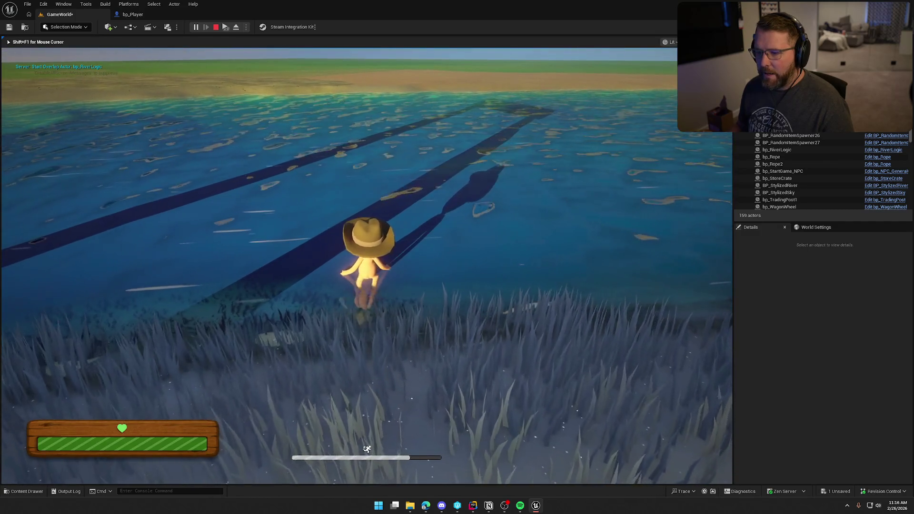
{"action": "key", "text": "d"}
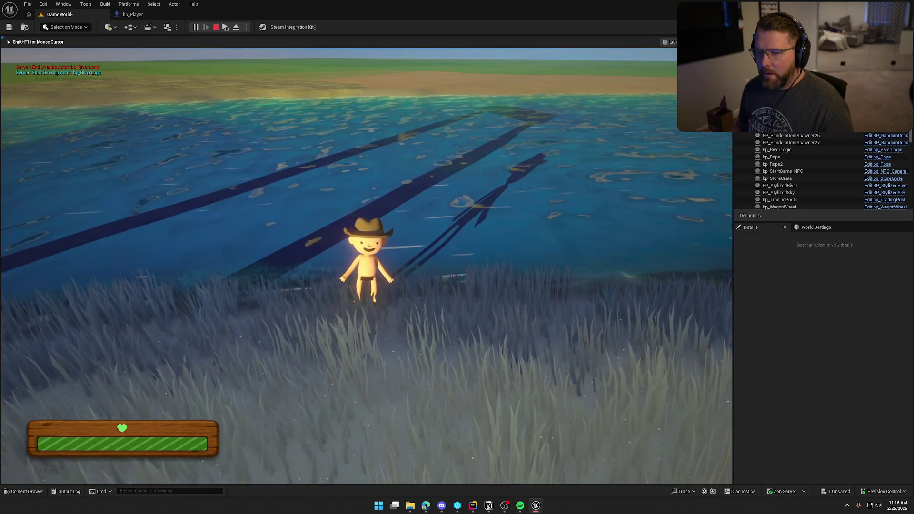
Step back into the river, wade across it, then wade back toward the shore
{"action": "key", "text": "a"}
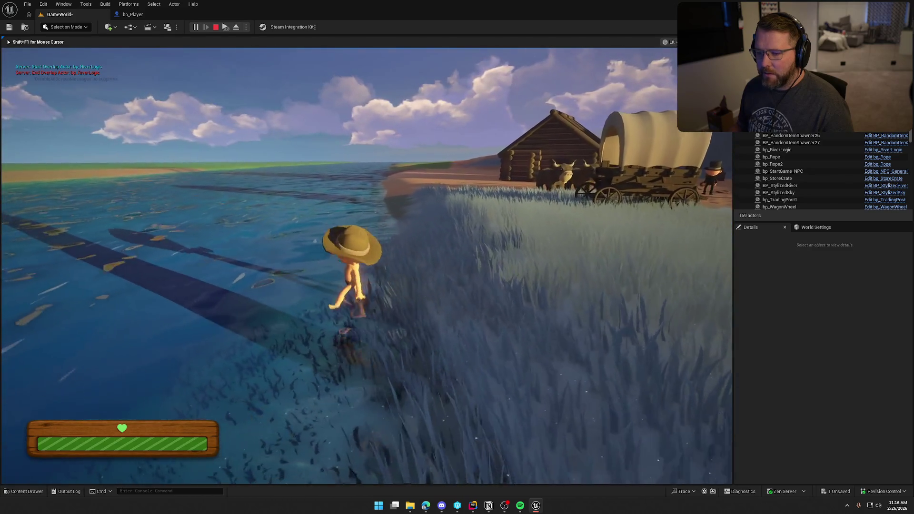
{"action": "key", "text": "w"}
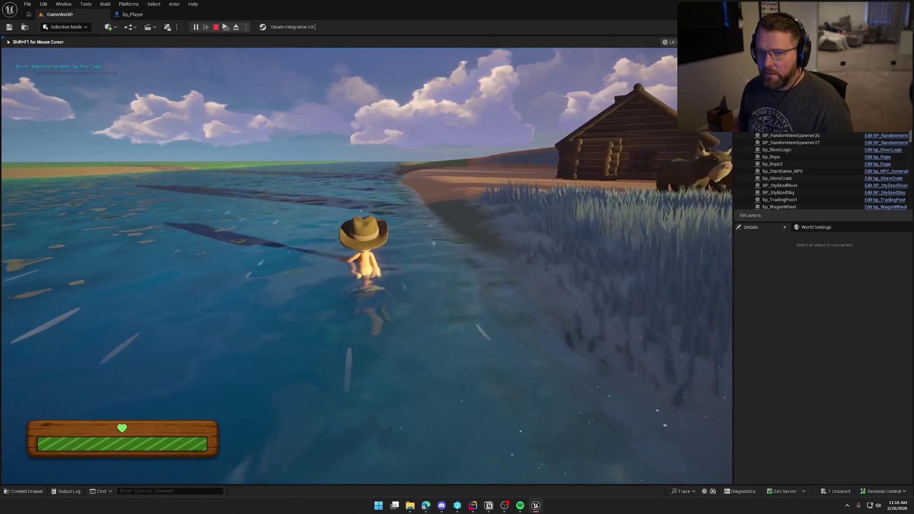
{"action": "key", "text": "w"}
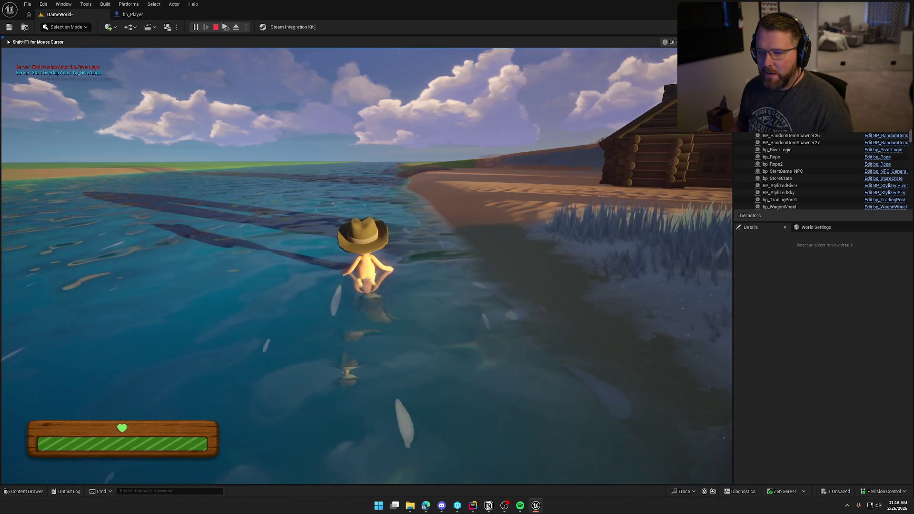
{"action": "key", "text": "w"}
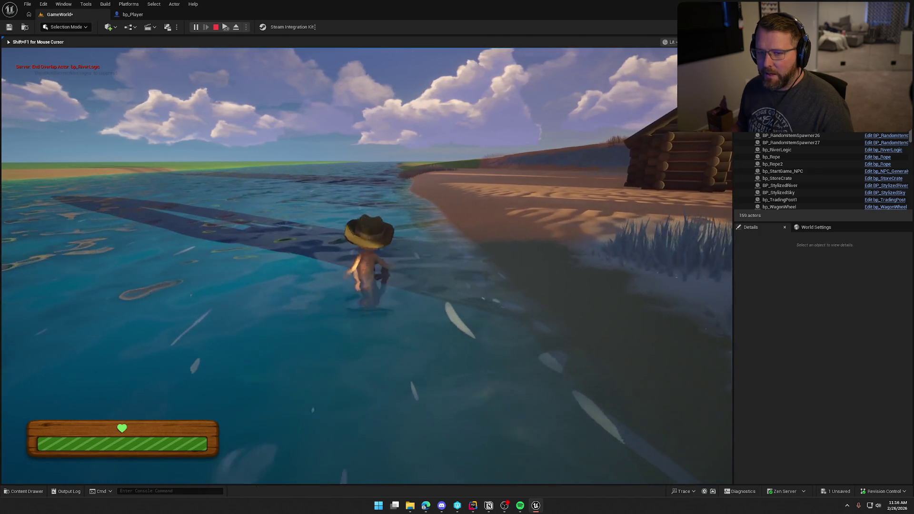
{"action": "key", "text": "w"}
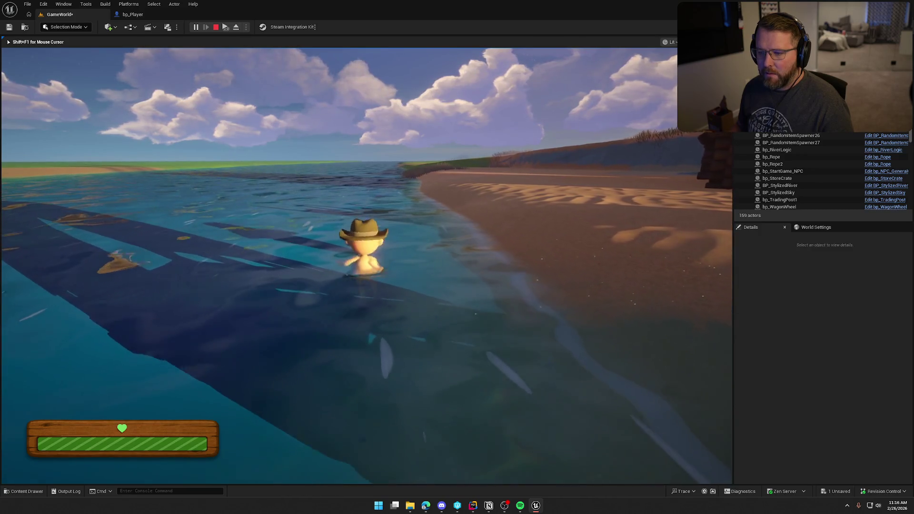
{"action": "key", "text": "s"}
{"action": "key", "text": "s"}
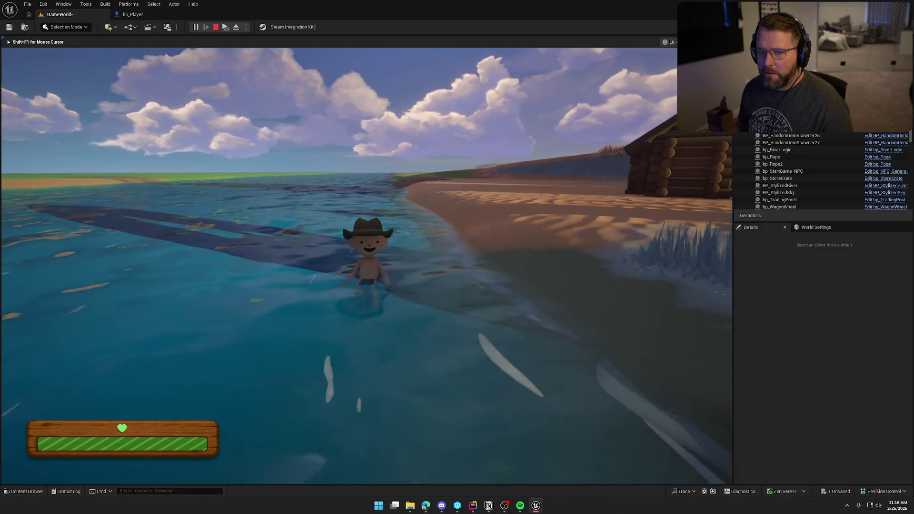
{"action": "key", "text": "d"}
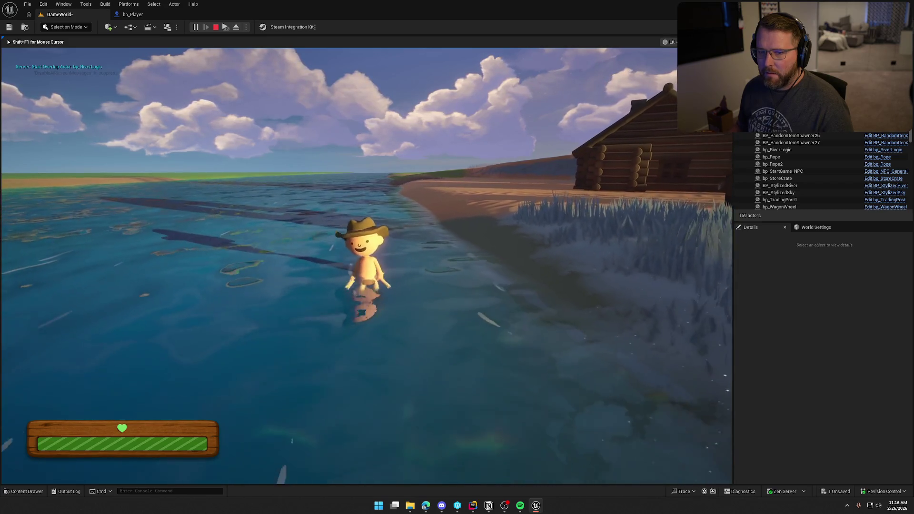
{"action": "key", "text": "s"}
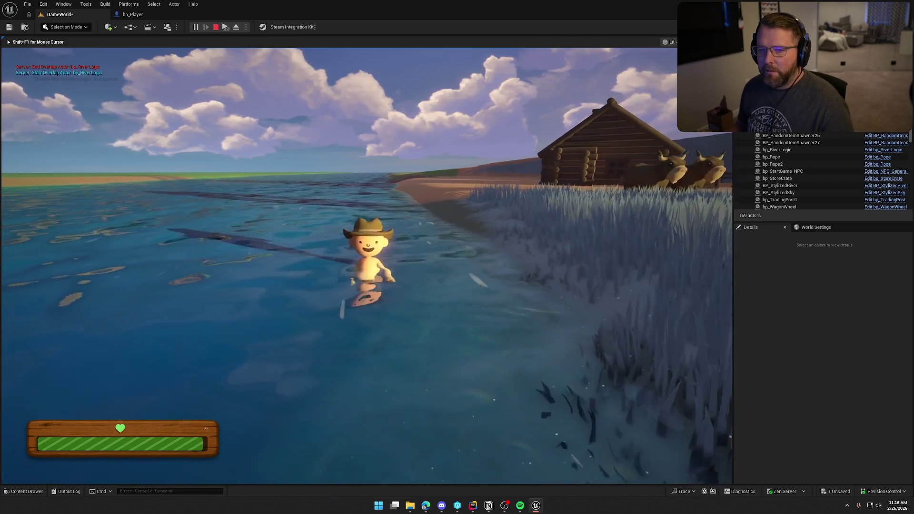
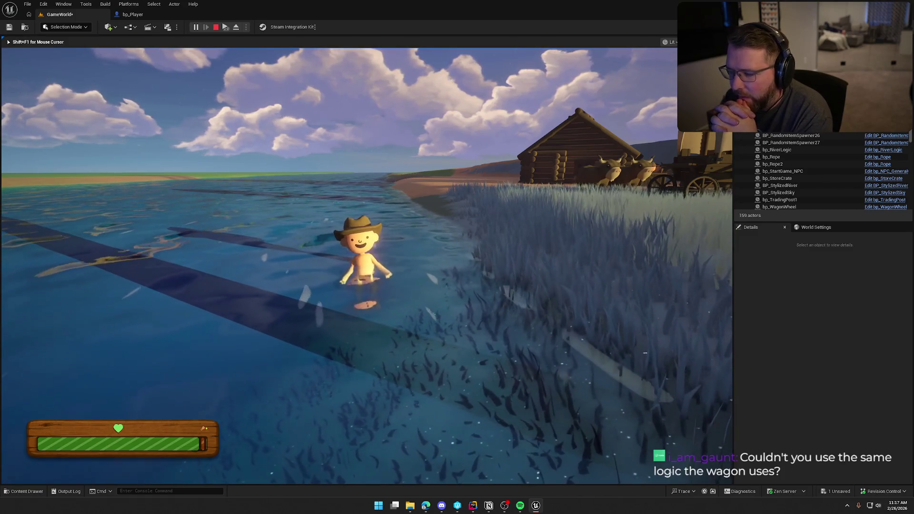
Stop the Play-in-Editor session and return to Rider's solution file tree
{"action": "key", "text": "Escape"}
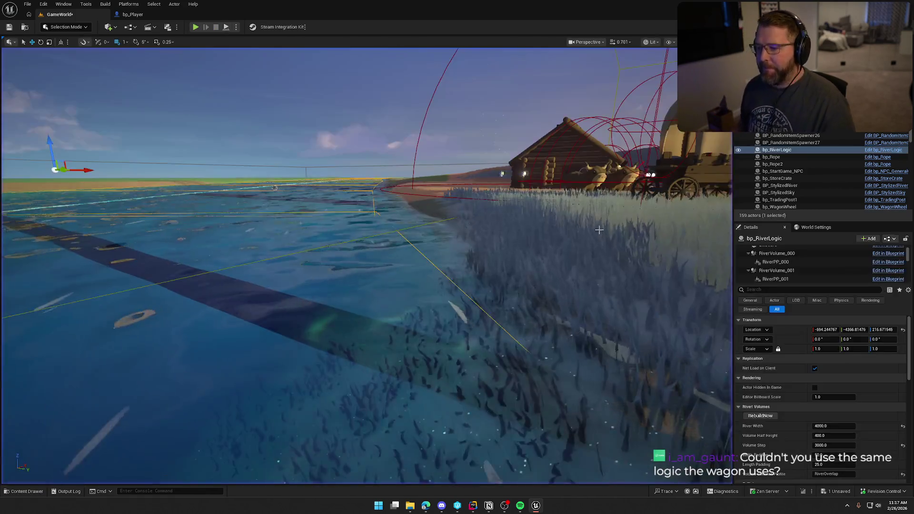
{"action": "key", "text": "alt+Tab"}
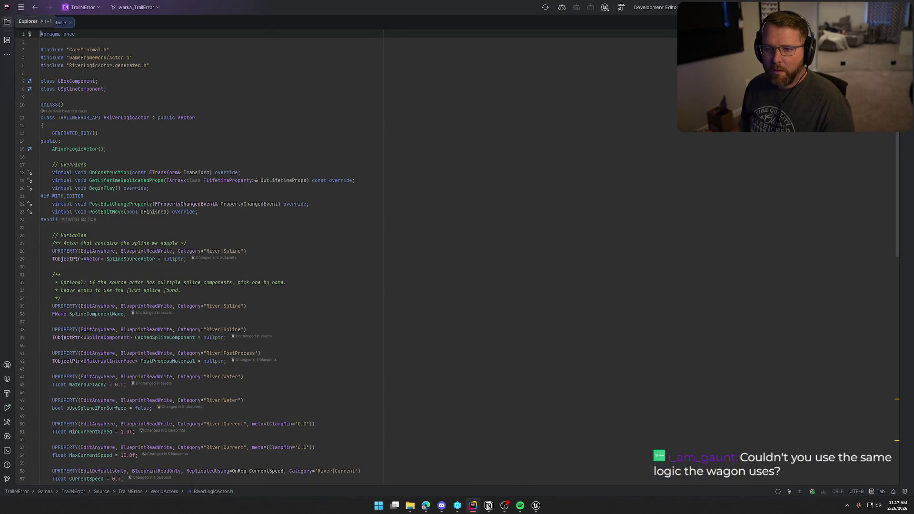
{"action": "left_click", "coordinate": [7, 22]}
From Games > Source > TrailNError > Components, show WagonRiverCrossingComponent.h and .cpp in a split editor
{"action": "left_click", "coordinate": [28, 53]}
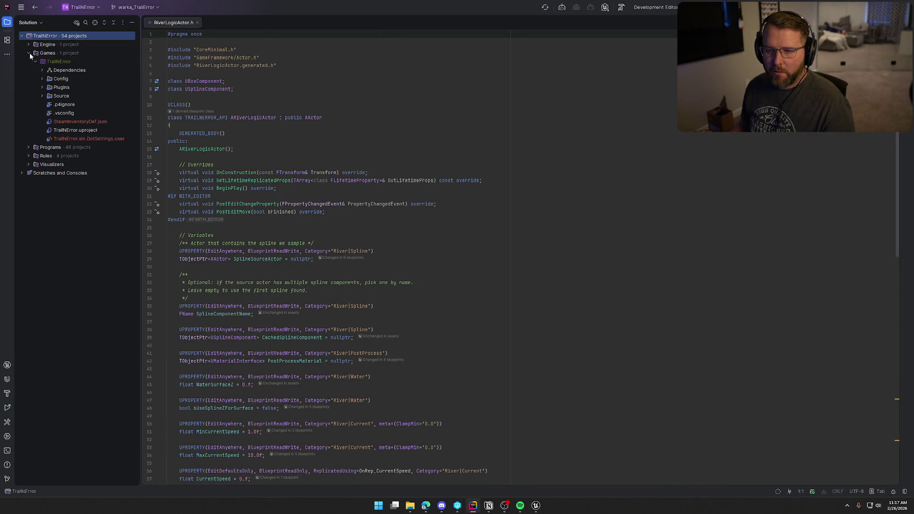
{"action": "left_click", "coordinate": [41, 96]}
{"action": "left_click", "coordinate": [48, 104]}
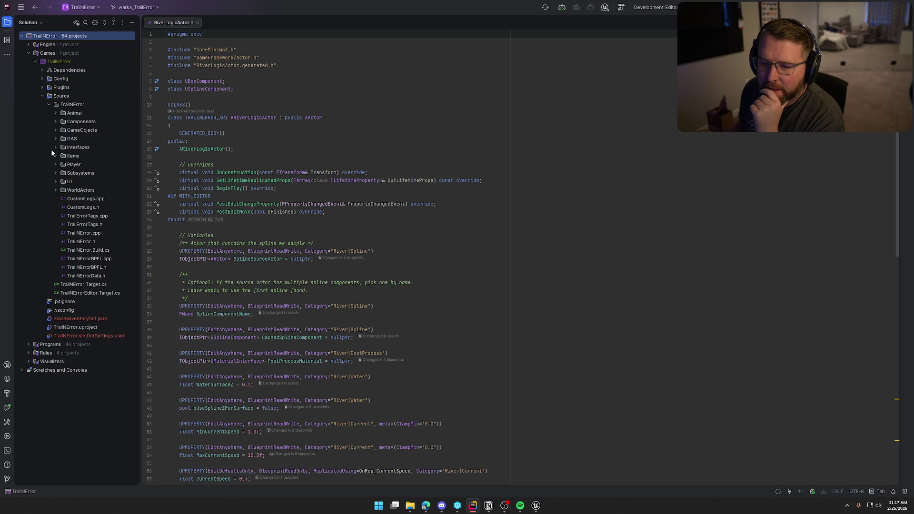
{"action": "left_click", "coordinate": [56, 122]}
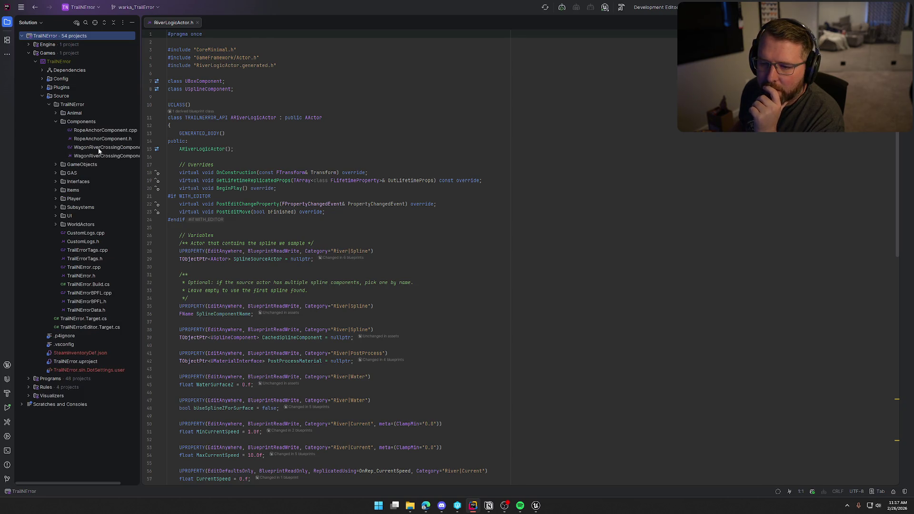
{"action": "double_click", "coordinate": [100, 148]}
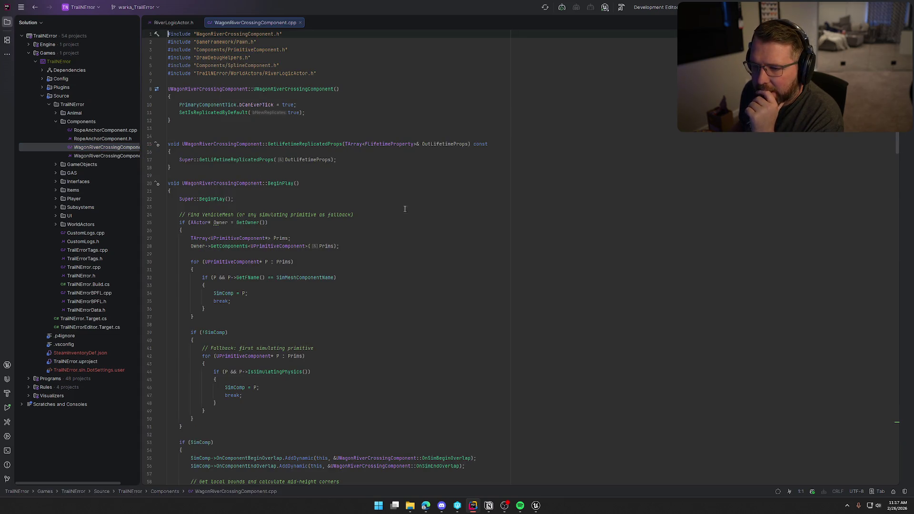
{"action": "double_click", "coordinate": [119, 157]}
{"action": "mouse_move", "coordinate": [249, 21]}
{"action": "left_mouse_down"}
{"action": "mouse_move", "coordinate": [820, 226]}
{"action": "mouse_move", "coordinate": [809, 228]}
{"action": "left_mouse_up"}
{"action": "left_click", "coordinate": [7, 21]}
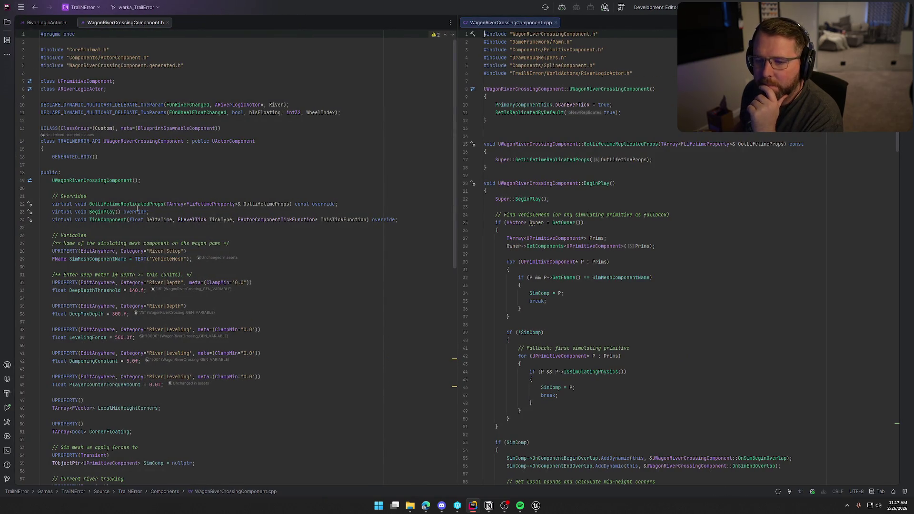
Review the OnSimBeginOverlap and OnSimEndOverlap handlers in WagonRiverCrossingComponent.cpp
{"action": "scroll", "coordinate": [171, 223], "scroll_direction": "down", "scroll_amount": 10}
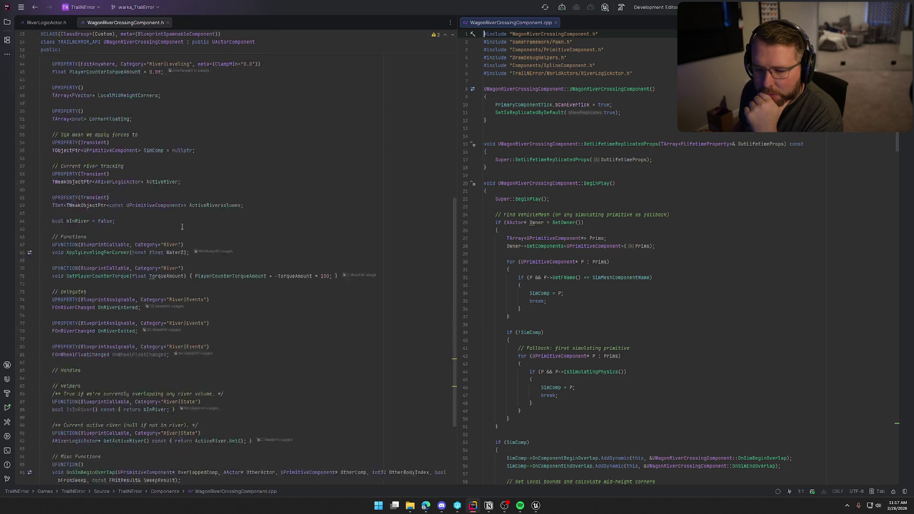
{"action": "left_click", "coordinate": [94, 356], "text": "ctrl"}
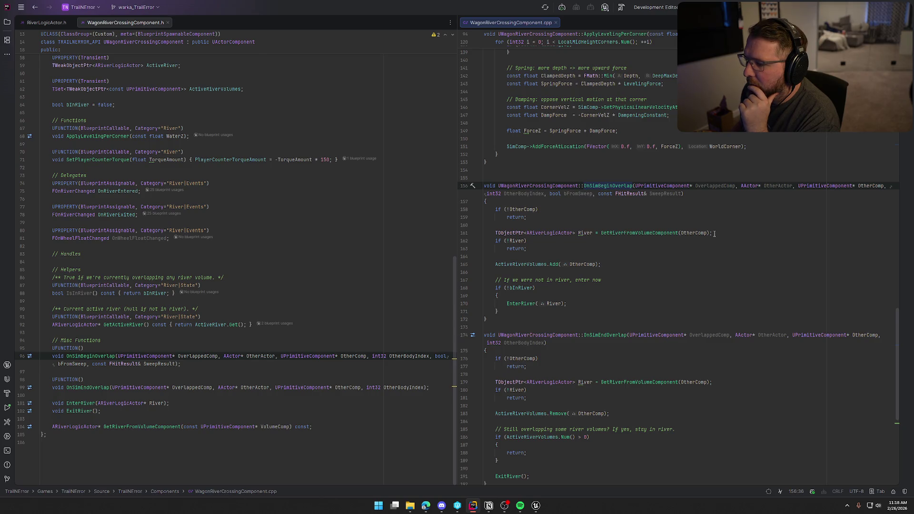
{"action": "scroll", "coordinate": [714, 233], "scroll_direction": "down", "scroll_amount": 4}
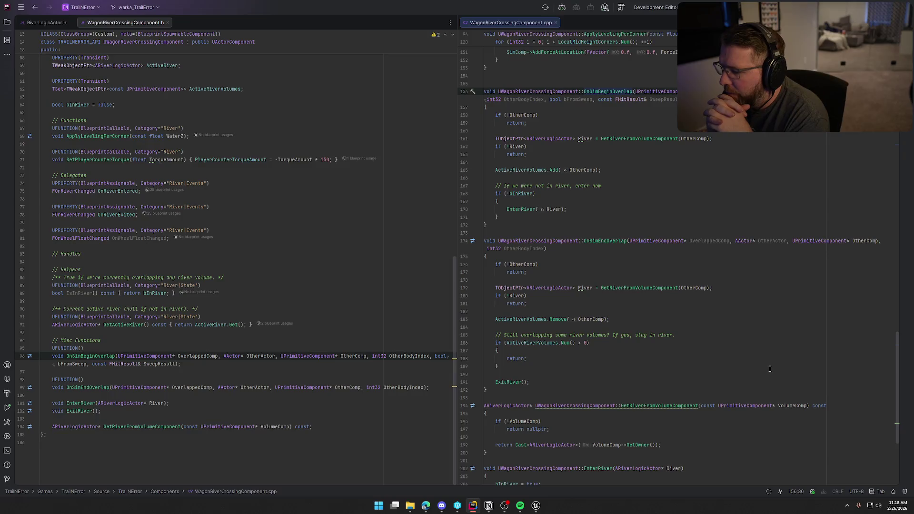
{"action": "left_click", "coordinate": [518, 319]}
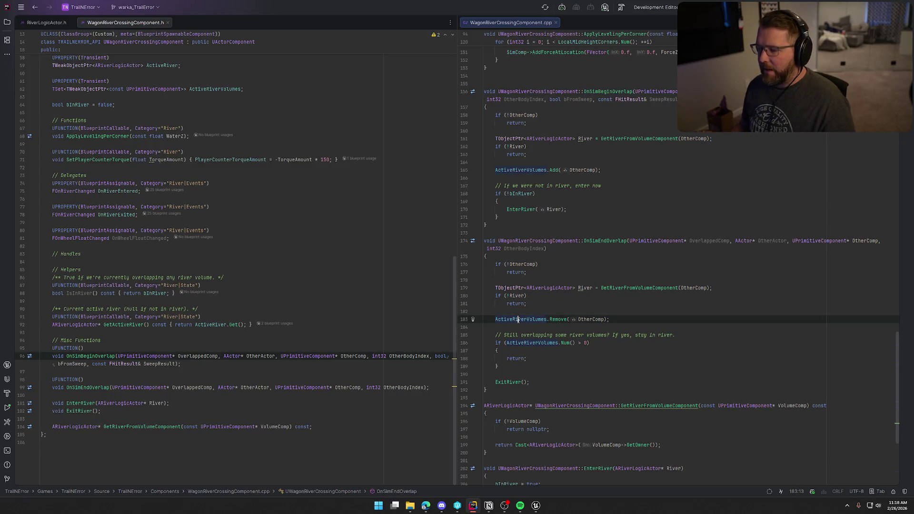
Inspect the ActiveRiverVolumes declaration, then bring the Unreal Editor forward
{"action": "left_click", "coordinate": [518, 319], "text": "ctrl"}
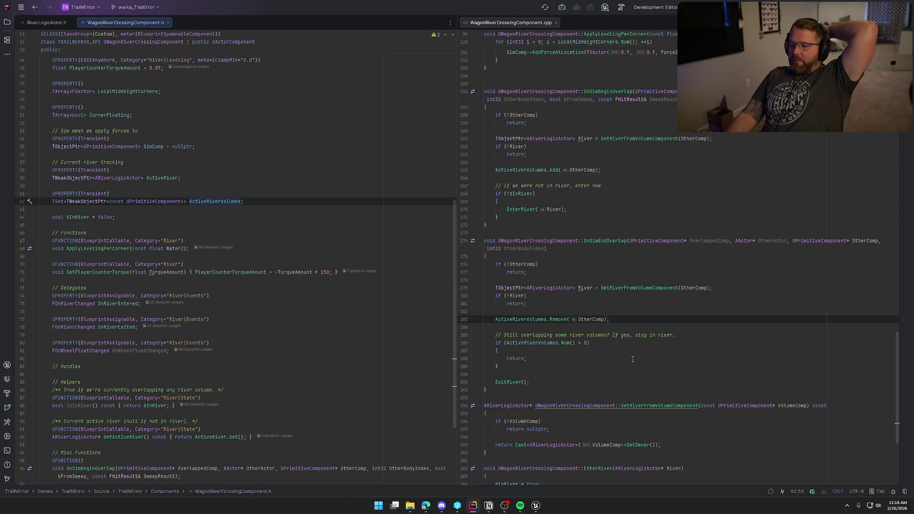
{"action": "left_click", "coordinate": [559, 344], "text": "ctrl"}
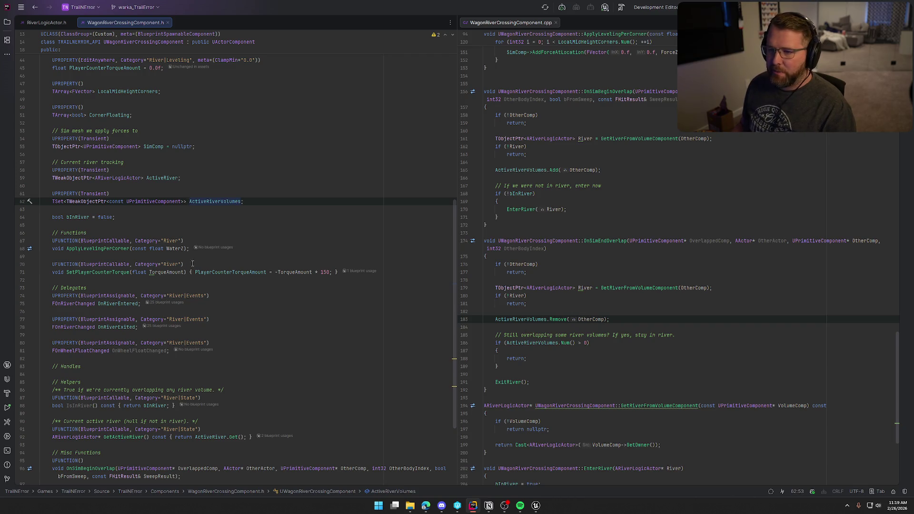
{"action": "scroll", "coordinate": [617, 346], "scroll_direction": "down", "scroll_amount": 2}
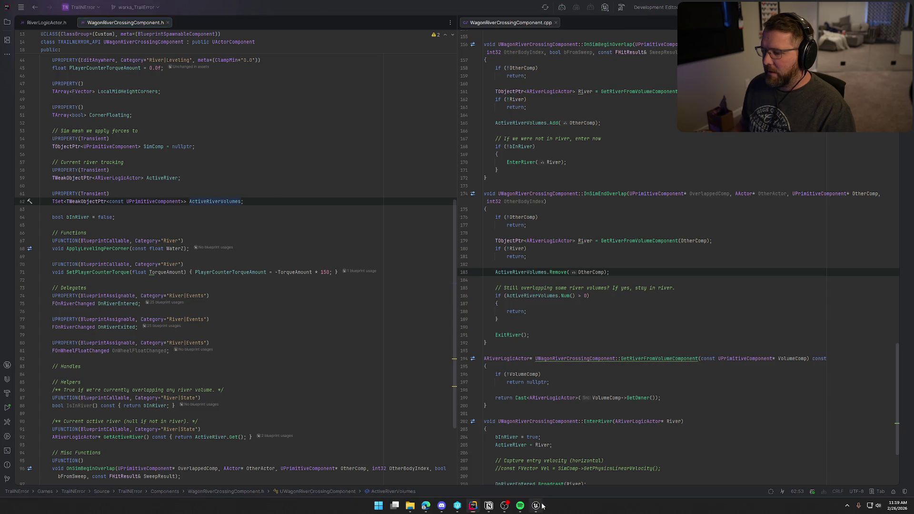
{"action": "left_click", "coordinate": [536, 505]}
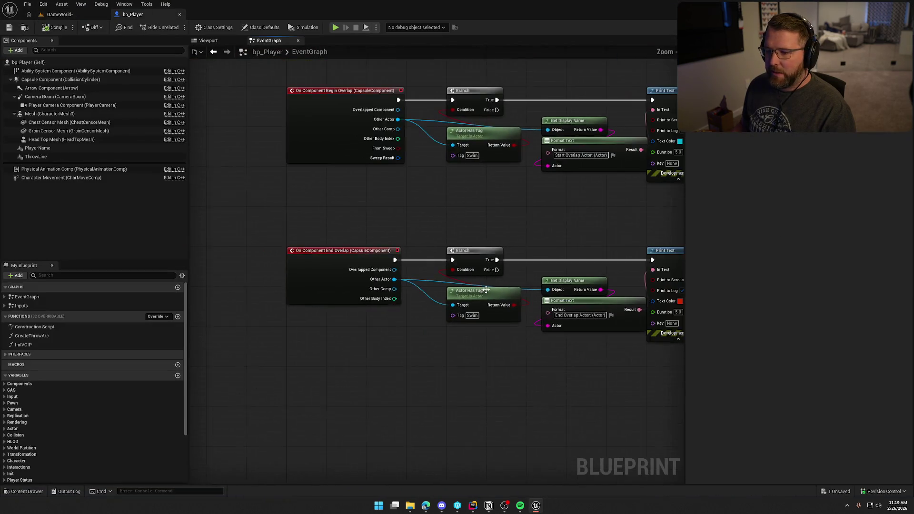
Delete all overlap print nodes from bp_Player's EventGraph, compile, and return to Rider
{"action": "left_click_drag", "start_coordinate": [255, 79], "coordinate": [644, 426]}
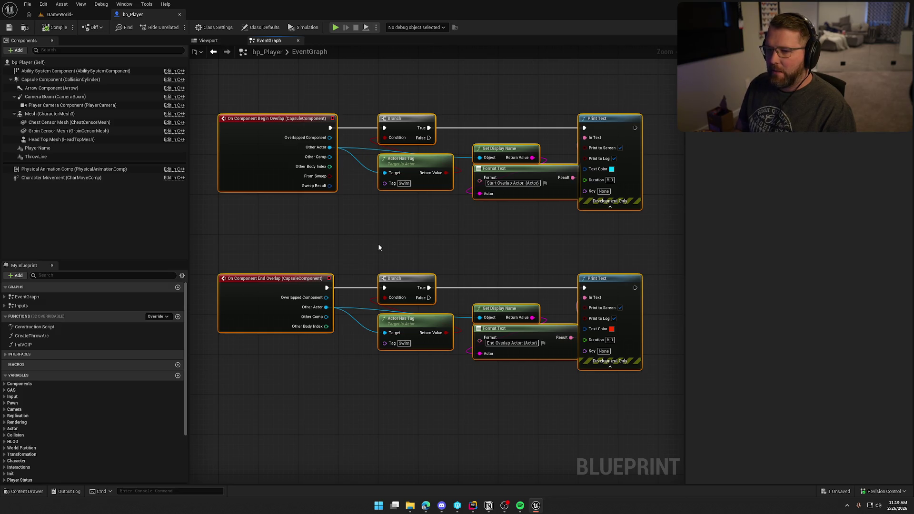
{"action": "key", "text": "Delete"}
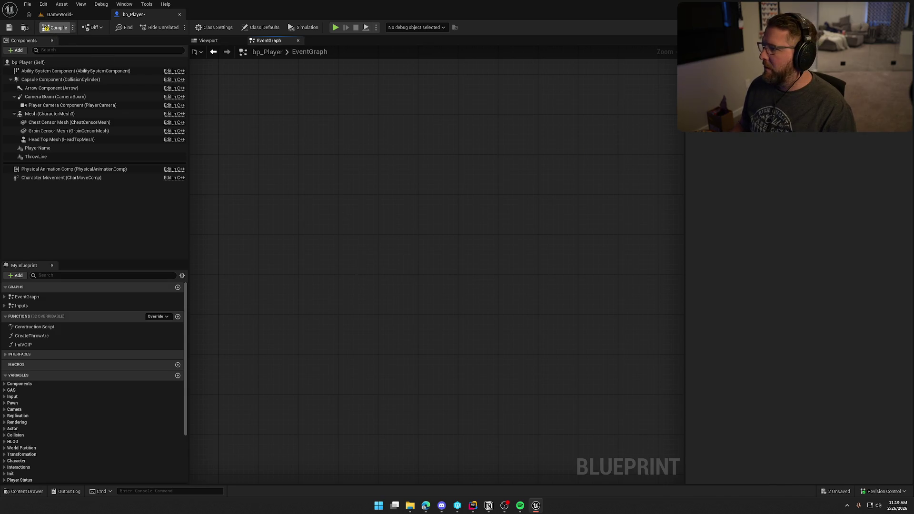
{"action": "left_click", "coordinate": [55, 27]}
{"action": "key", "text": "alt+Tab"}
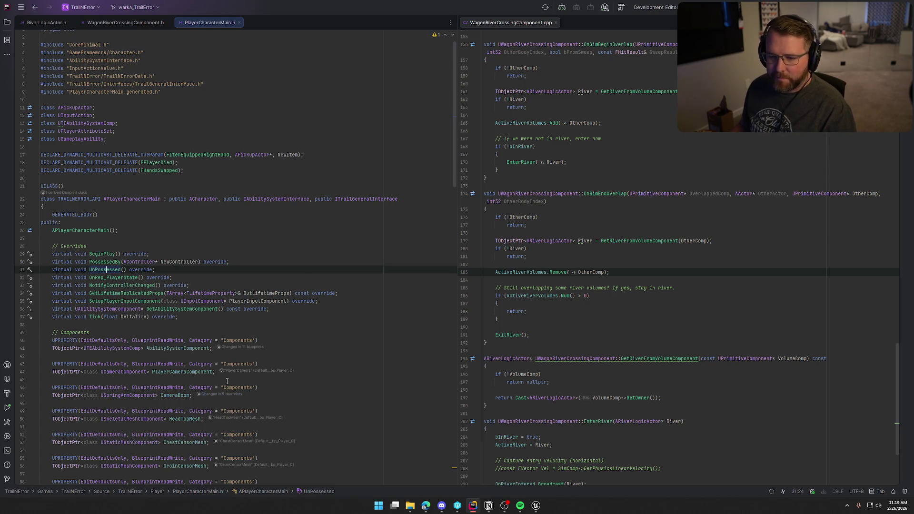
Compare the WagonRiverCrossingComponent and PlayerCharacterMain headers, including the OnSimBeginOverlap declaration
{"action": "left_click", "coordinate": [126, 23]}
{"action": "left_click", "coordinate": [208, 21]}
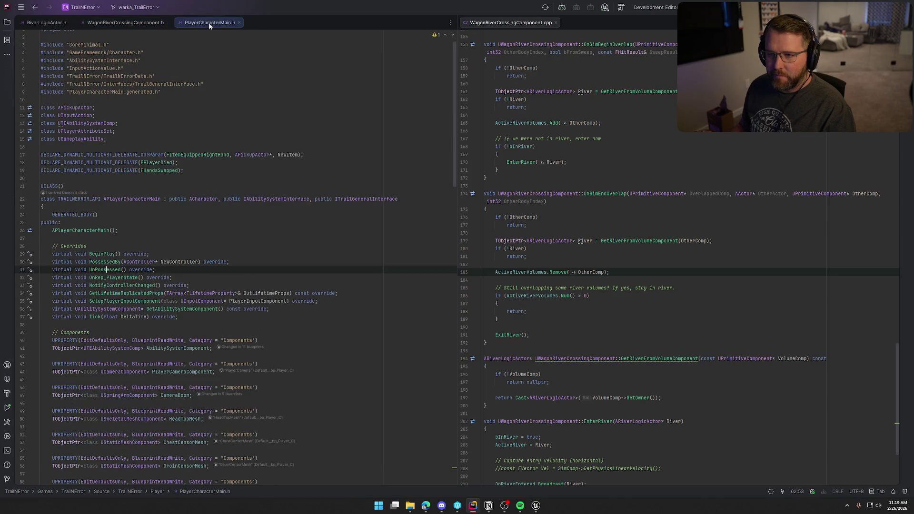
{"action": "scroll", "coordinate": [186, 151], "scroll_direction": "down", "scroll_amount": 2}
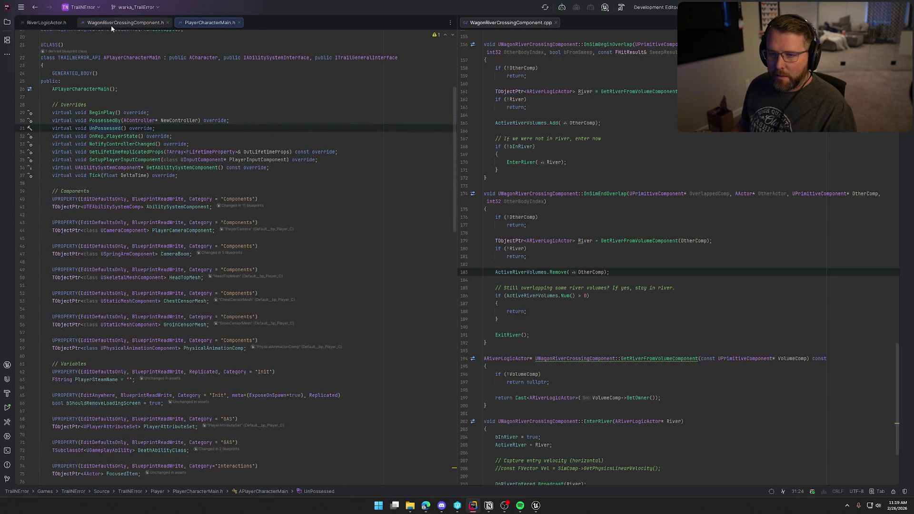
{"action": "left_click", "coordinate": [111, 25]}
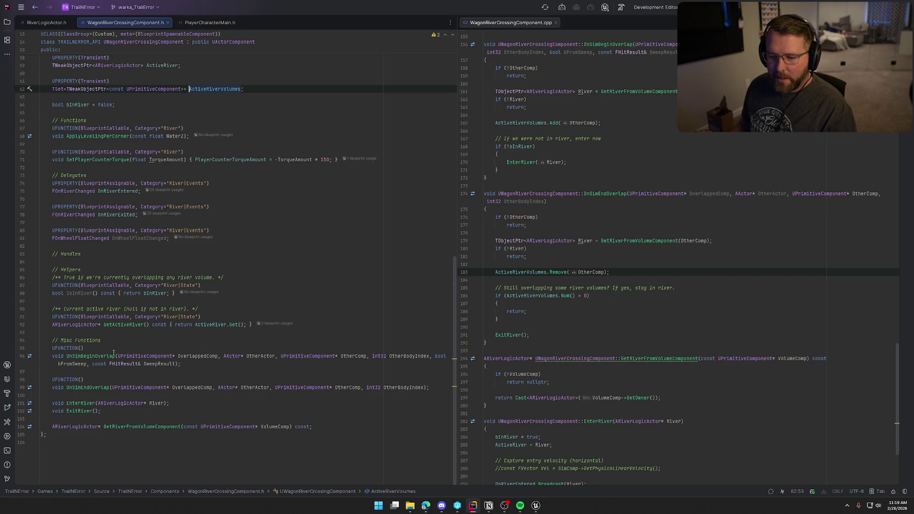
{"action": "left_click", "coordinate": [98, 354]}
Inspect the overlap event bindings in WagonRiverCrossingComponent.cpp's BeginPlay
{"action": "left_click", "coordinate": [705, 220]}
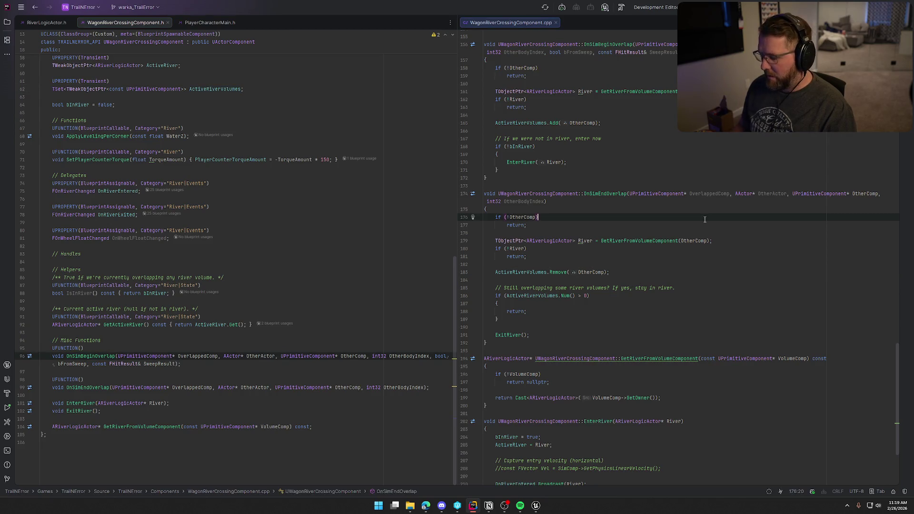
{"action": "key", "text": "ctrl+Home"}
{"action": "scroll", "coordinate": [656, 239], "scroll_direction": "down", "scroll_amount": 3}
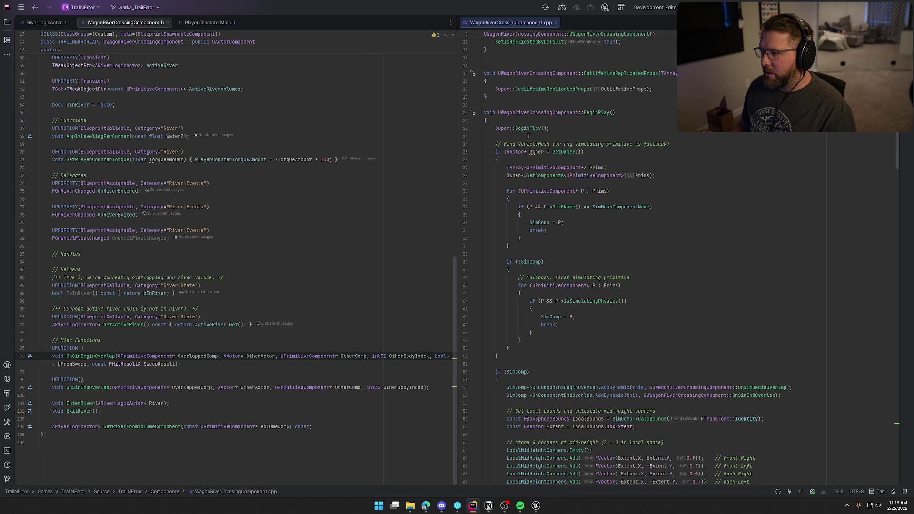
{"action": "scroll", "coordinate": [531, 139], "scroll_direction": "down", "scroll_amount": 2}
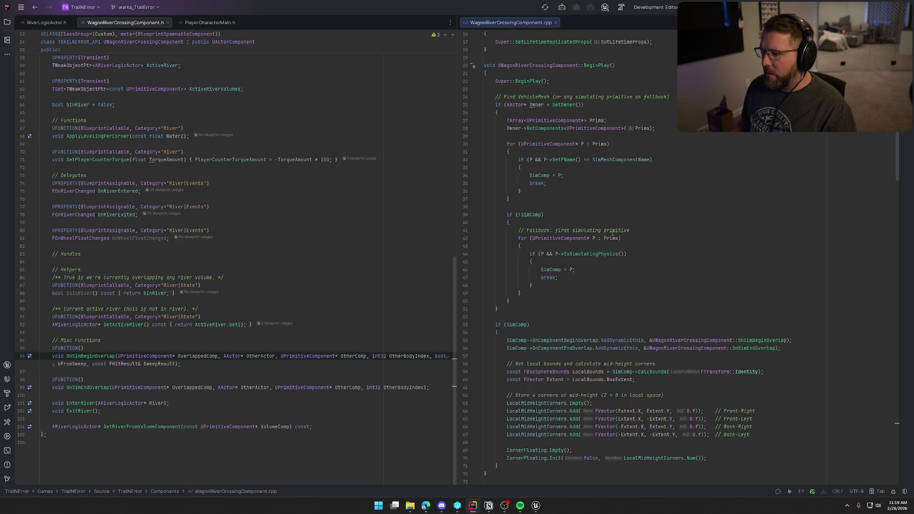
{"action": "scroll", "coordinate": [577, 311], "scroll_direction": "down", "scroll_amount": 7}
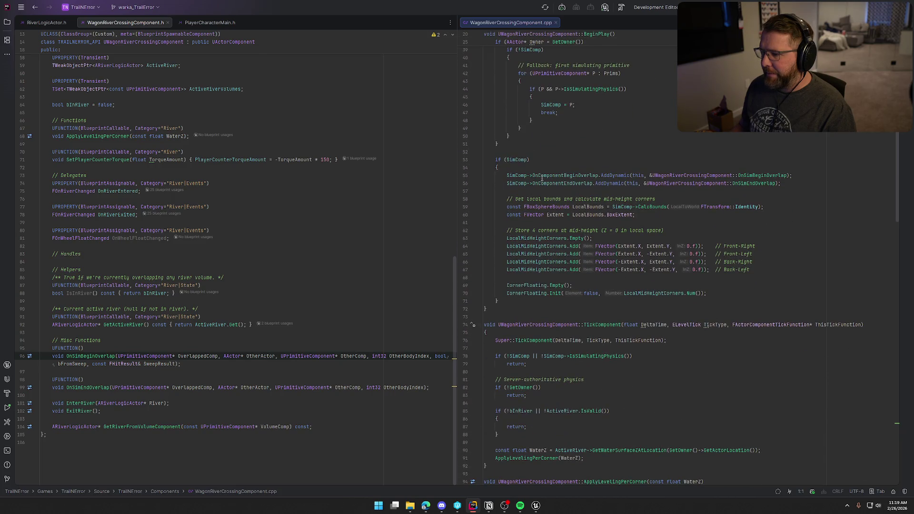
{"action": "left_click", "coordinate": [510, 176]}
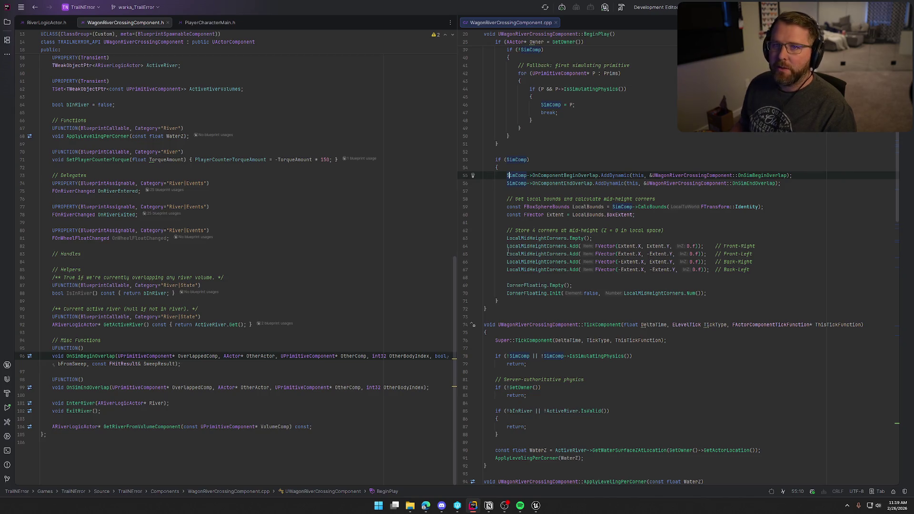
Browse the player class's override declarations in PlayerCharacterMain.h, then switch to Unreal
{"action": "left_click", "coordinate": [210, 23]}
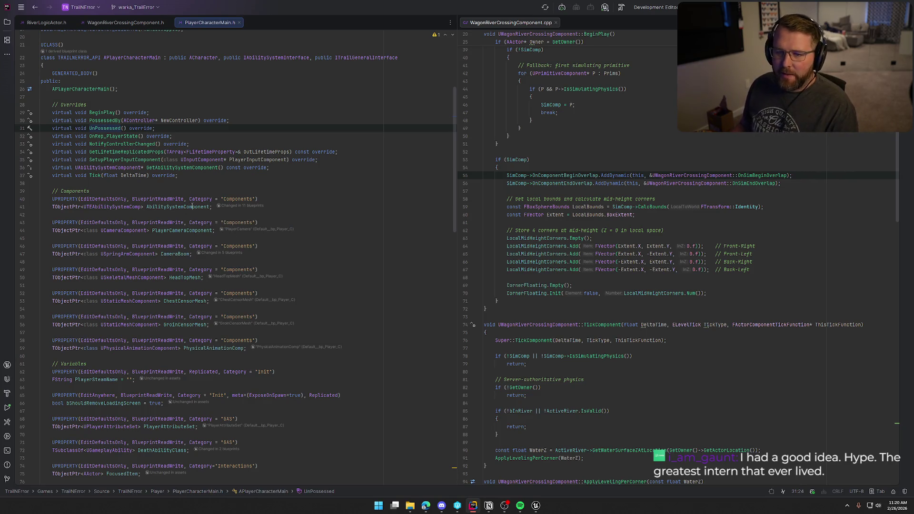
{"action": "left_click", "coordinate": [191, 144]}
{"action": "scroll", "coordinate": [208, 153], "scroll_direction": "down", "scroll_amount": 3}
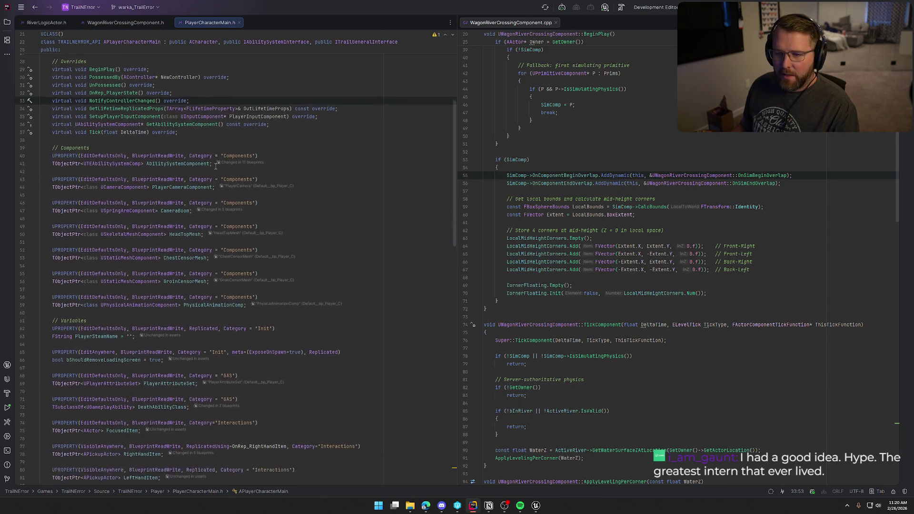
{"action": "scroll", "coordinate": [228, 178], "scroll_direction": "down", "scroll_amount": 20}
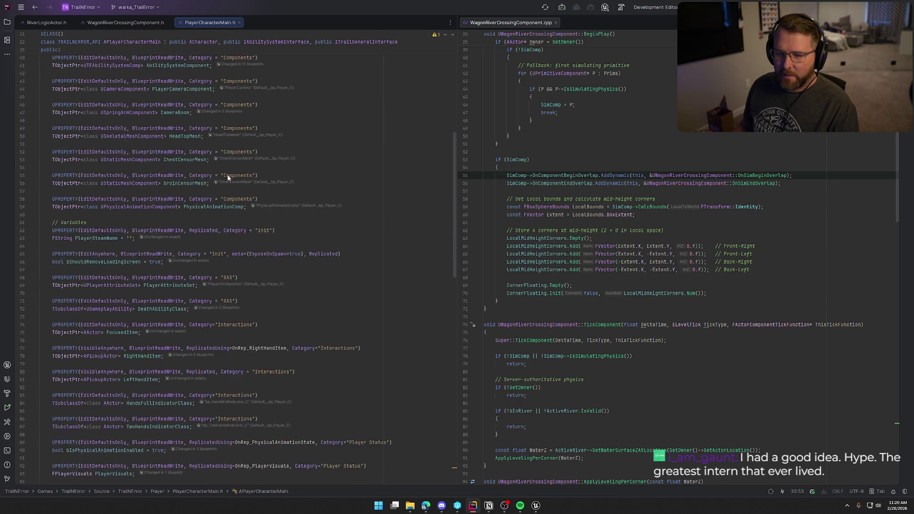
{"action": "scroll", "coordinate": [228, 178], "scroll_direction": "down", "scroll_amount": 5}
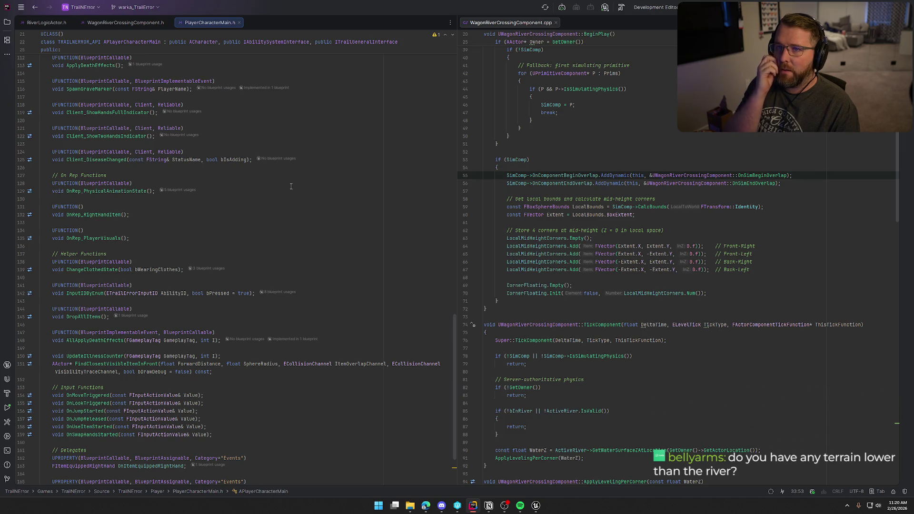
{"action": "left_click", "coordinate": [537, 506]}
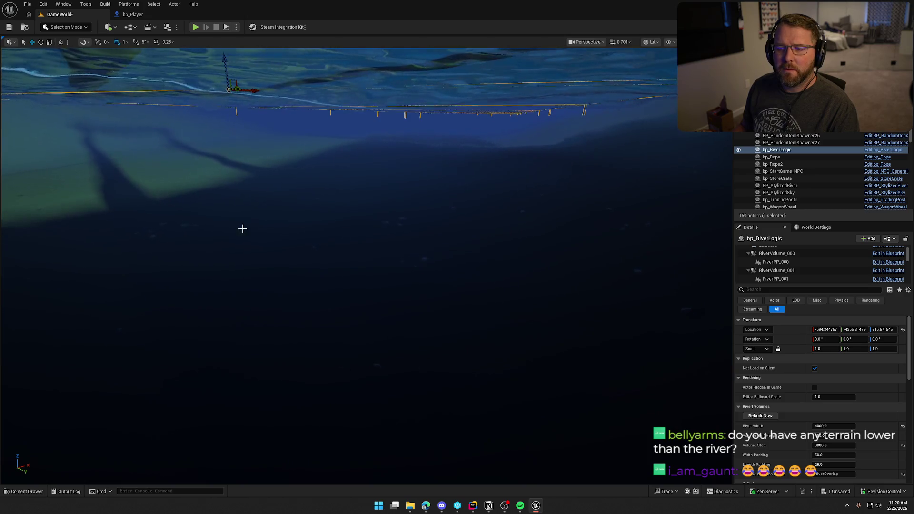
{"action": "left_click_drag", "start_coordinate": [468, 208], "coordinate": [468, 208]}
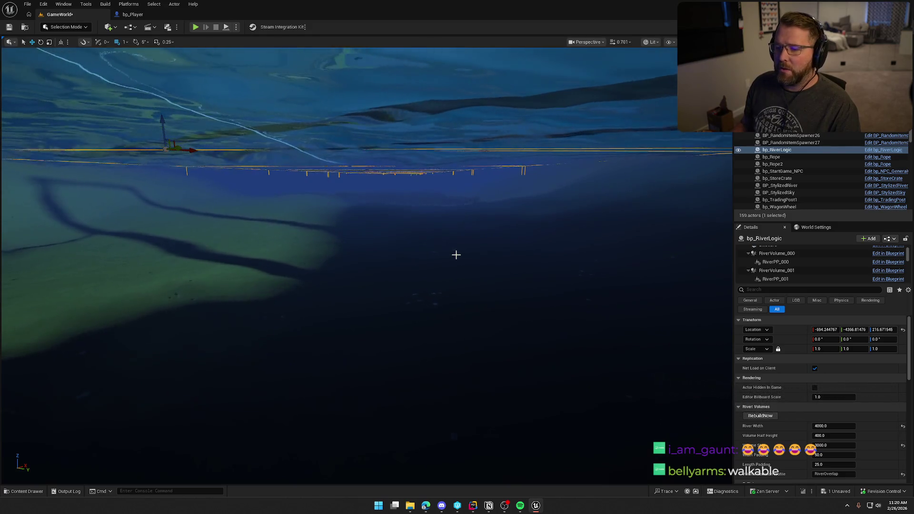
{"action": "left_click_drag", "start_coordinate": [456, 255], "coordinate": [453, 249]}
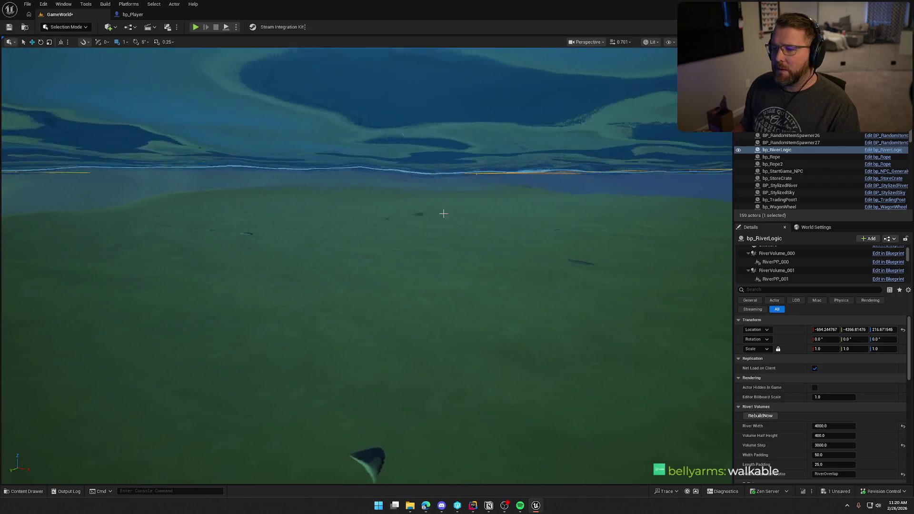
{"action": "left_click_drag", "start_coordinate": [401, 216], "coordinate": [400, 215]}
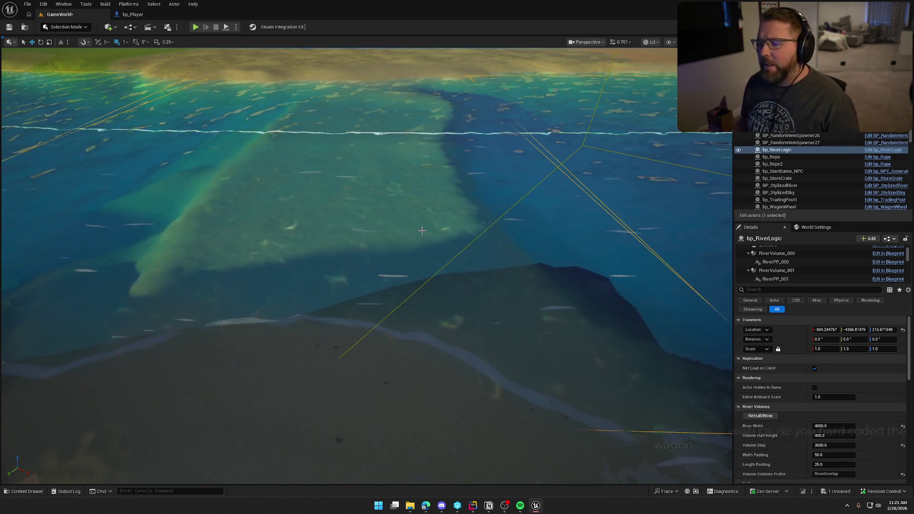
{"action": "key", "text": "f"}
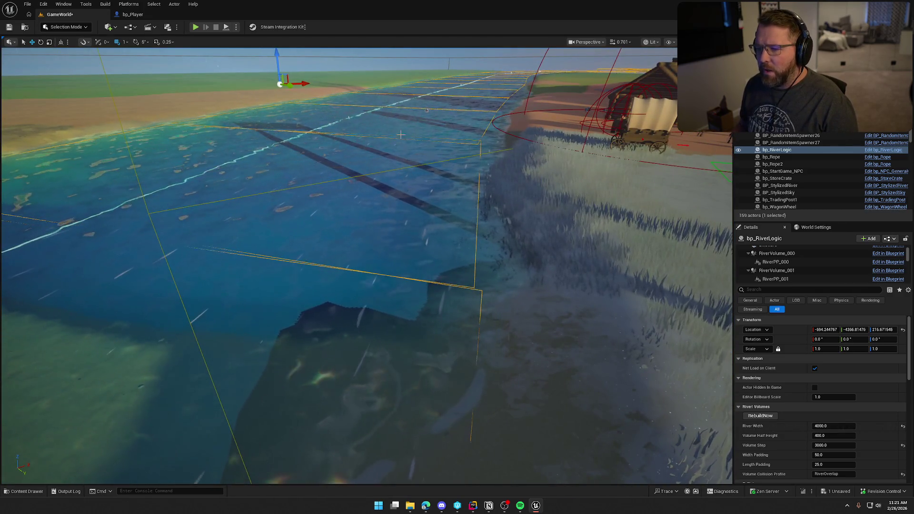
{"action": "mouse_move", "coordinate": [177, 281]}
{"action": "left_mouse_down"}
{"action": "mouse_move", "coordinate": [204, 245]}
{"action": "mouse_move", "coordinate": [378, 162]}
{"action": "left_mouse_up"}
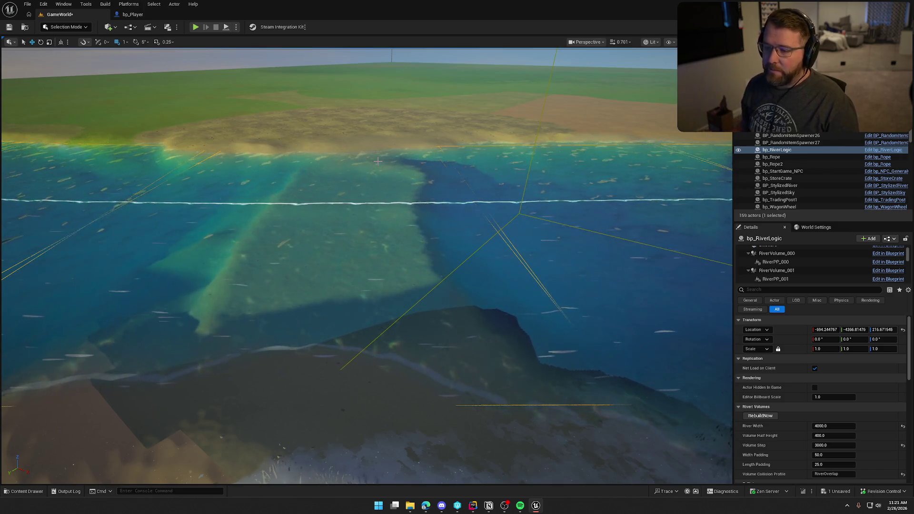
{"action": "key", "text": "f"}
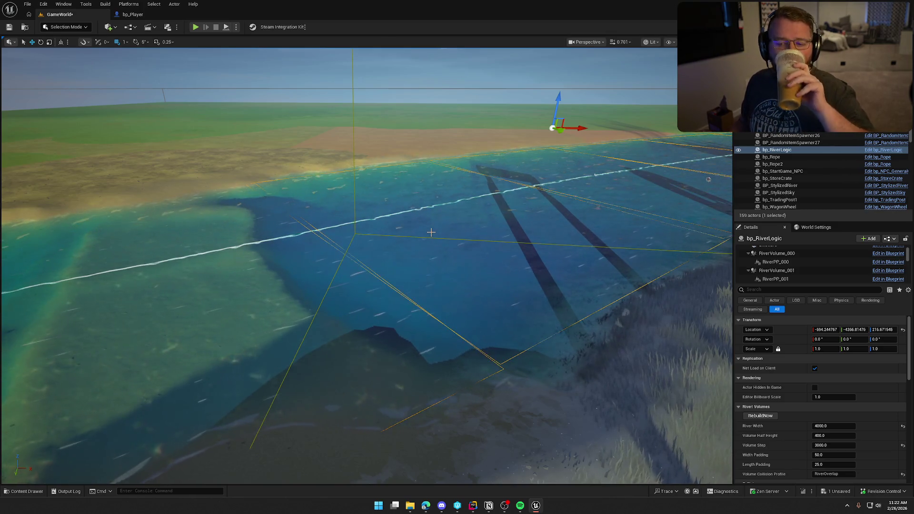
{"action": "left_click_drag", "start_coordinate": [431, 232], "coordinate": [514, 196]}
{"action": "mouse_move", "coordinate": [315, 249]}
{"action": "left_mouse_down"}
{"action": "mouse_move", "coordinate": [285, 260]}
{"action": "mouse_move", "coordinate": [314, 250]}
{"action": "left_mouse_up"}
{"action": "left_click", "coordinate": [227, 185]}
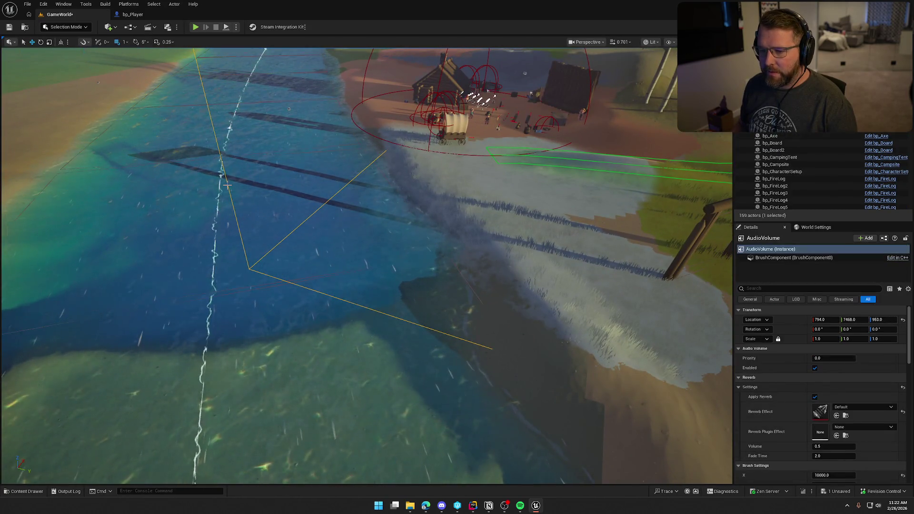
Rotate the village AudioVolume about -40.43 degrees in yaw, then view the shoreline
{"action": "key", "text": "f"}
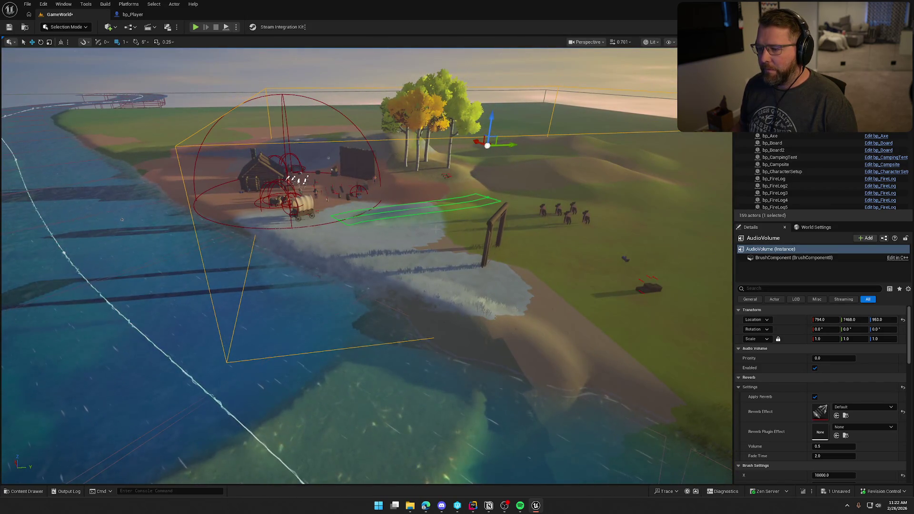
{"action": "key", "text": "e"}
{"action": "left_click_drag", "start_coordinate": [477, 152], "coordinate": [431, 154]}
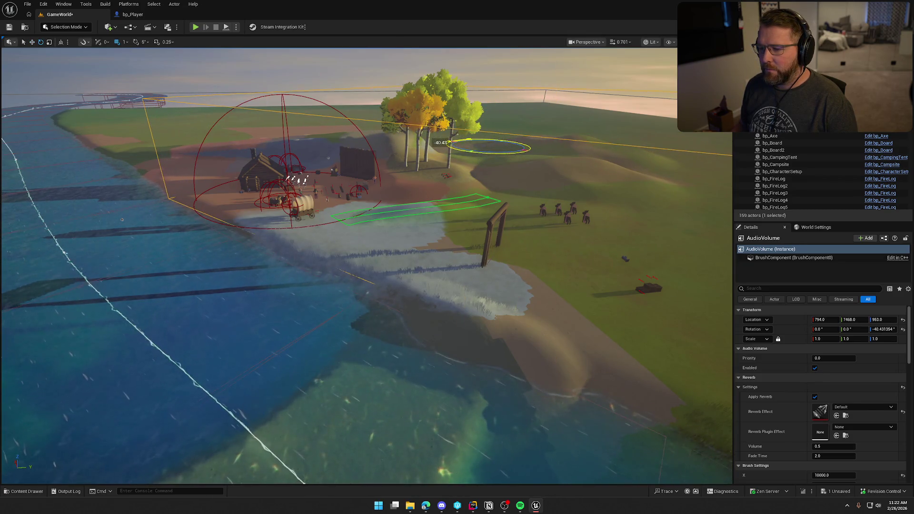
{"action": "key", "text": "Escape"}
{"action": "scroll", "coordinate": [366, 265], "scroll_direction": "up", "scroll_amount": 3}
{"action": "mouse_move", "coordinate": [366, 265]}
{"action": "left_mouse_down"}
{"action": "mouse_move", "coordinate": [318, 250]}
{"action": "mouse_move", "coordinate": [318, 219]}
{"action": "left_mouse_up"}
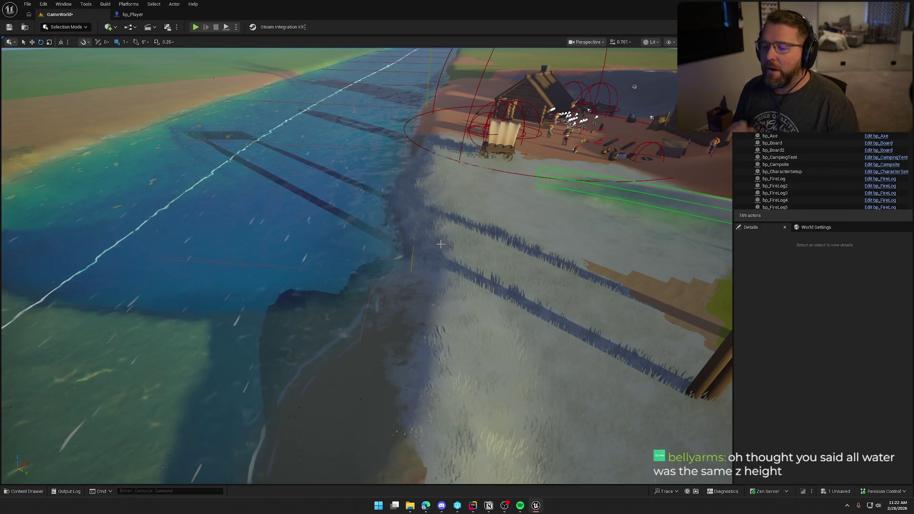
{"action": "mouse_move", "coordinate": [440, 243]}
{"action": "left_mouse_down"}
{"action": "mouse_move", "coordinate": [429, 186]}
{"action": "mouse_move", "coordinate": [450, 255]}
{"action": "left_mouse_up"}
Select BP_StylizedRiver and bp_RiverLogic, then fly around the river, cabins and village
{"action": "left_click", "coordinate": [425, 225]}
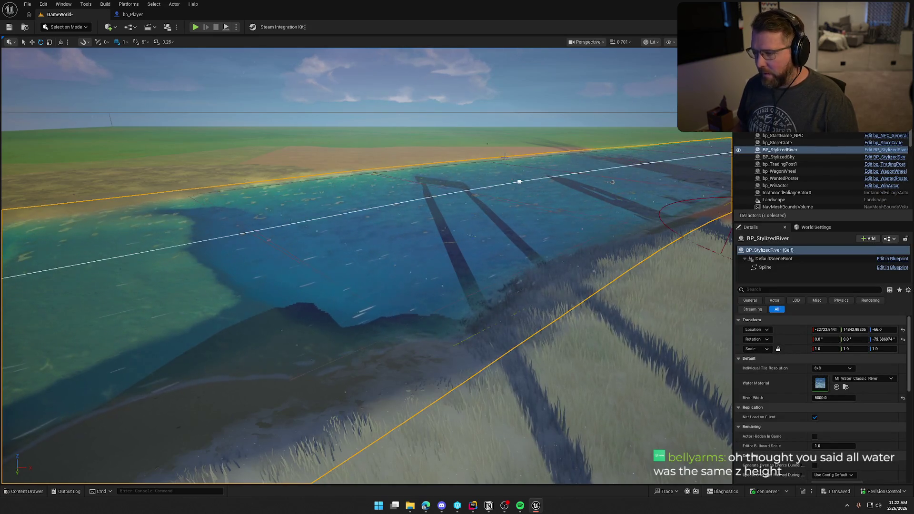
{"action": "left_click", "coordinate": [488, 143]}
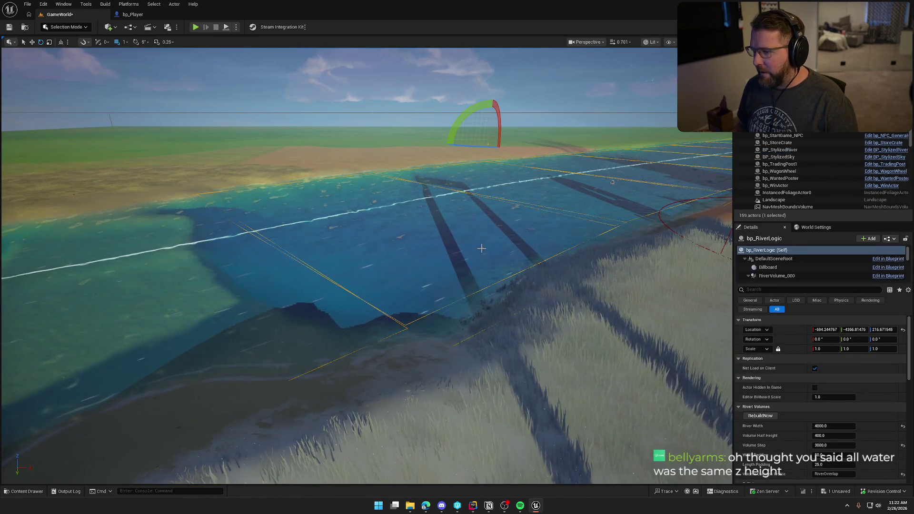
{"action": "left_click_drag", "start_coordinate": [485, 284], "coordinate": [294, 202]}
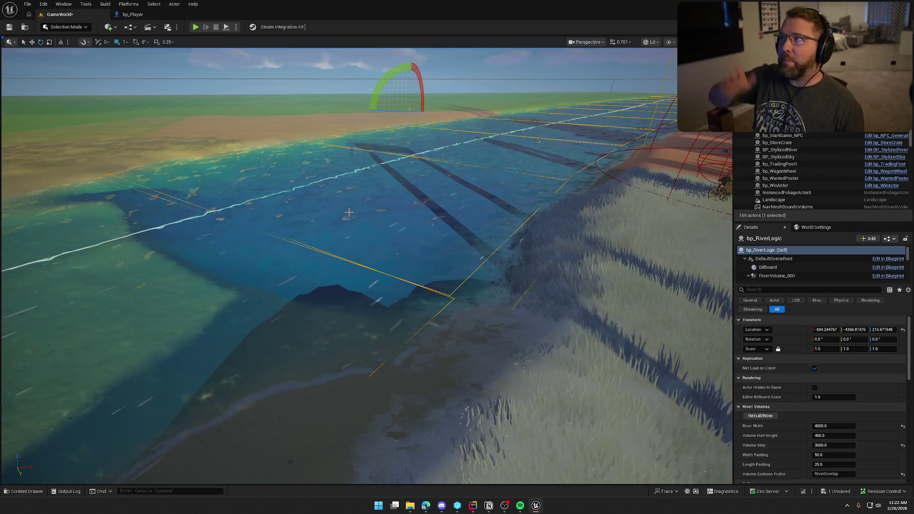
{"action": "left_click_drag", "start_coordinate": [348, 212], "coordinate": [374, 217]}
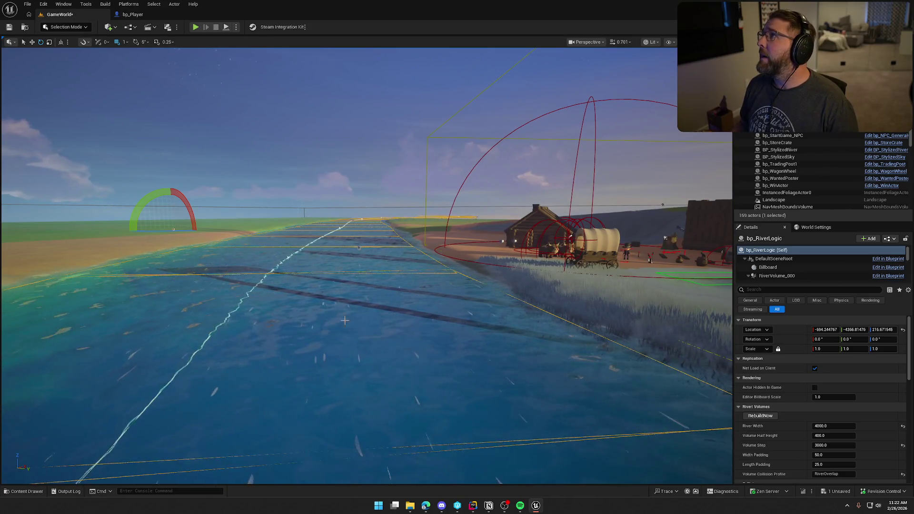
{"action": "left_click_drag", "start_coordinate": [336, 299], "coordinate": [335, 267]}
{"action": "left_click_drag", "start_coordinate": [416, 259], "coordinate": [416, 273]}
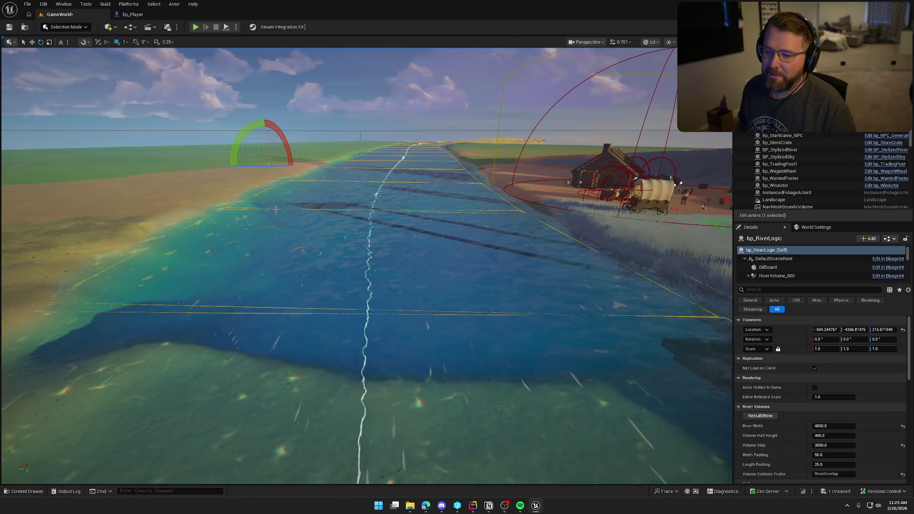
{"action": "mouse_move", "coordinate": [422, 204]}
{"action": "left_mouse_down"}
{"action": "mouse_move", "coordinate": [471, 206]}
{"action": "mouse_move", "coordinate": [471, 219]}
{"action": "mouse_move", "coordinate": [476, 202]}
{"action": "mouse_move", "coordinate": [447, 205]}
{"action": "mouse_move", "coordinate": [433, 223]}
{"action": "mouse_move", "coordinate": [424, 213]}
{"action": "mouse_move", "coordinate": [523, 231]}
{"action": "left_mouse_up"}
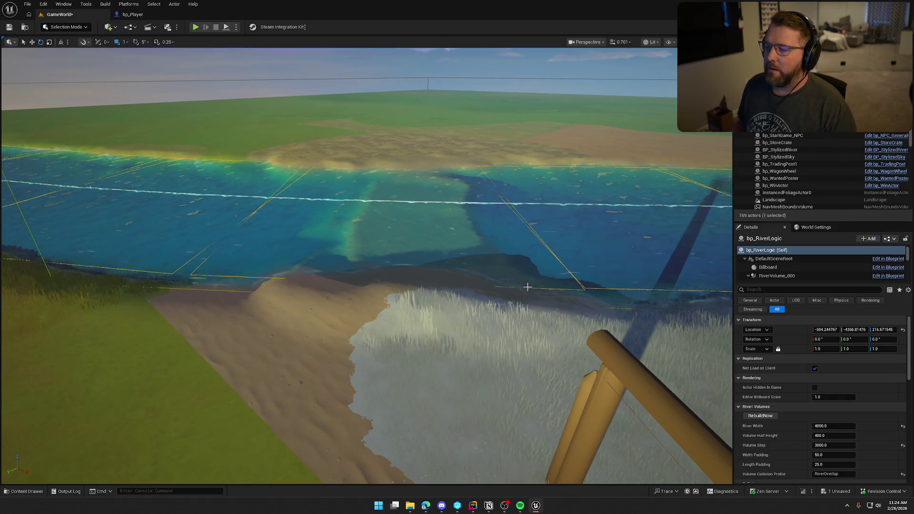
{"action": "left_click_drag", "start_coordinate": [529, 288], "coordinate": [592, 242]}
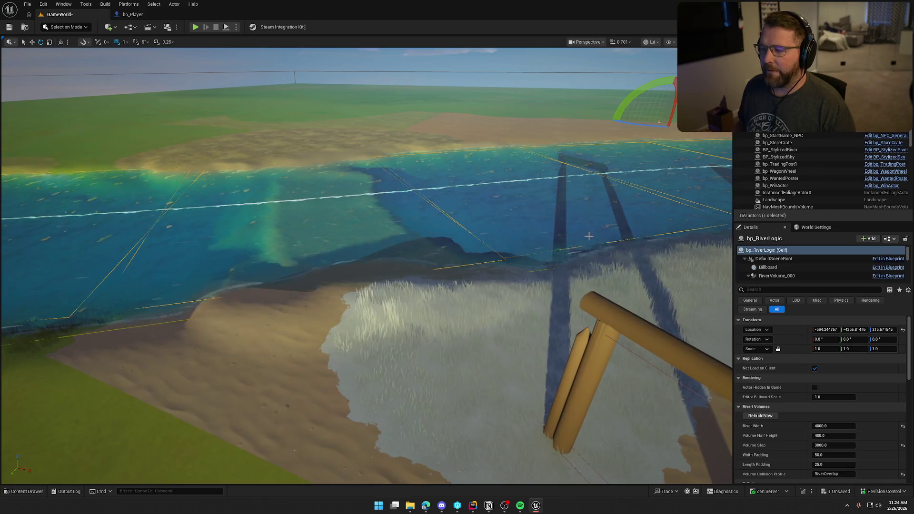
{"action": "left_click_drag", "start_coordinate": [548, 286], "coordinate": [443, 147]}
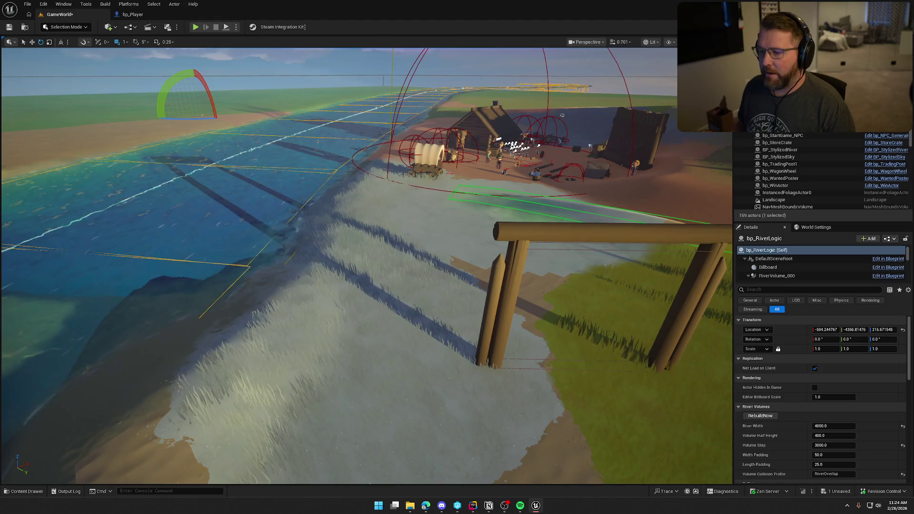
{"action": "key", "text": "alt+Tab"}
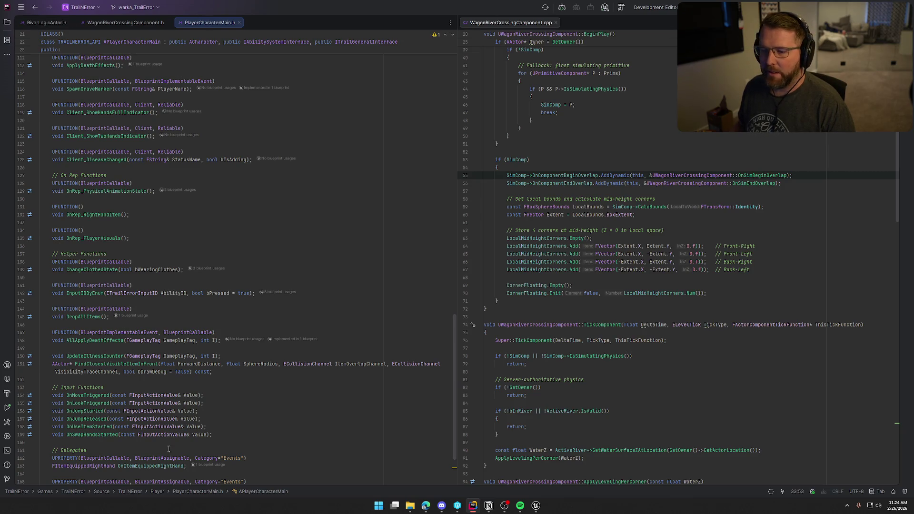
Copy the OnSimBeginOverlap/OnSimEndOverlap declarations into PlayerCharacterMain.h after Client_DiseaseChanged
{"action": "key", "text": "ctrl+Tab"}
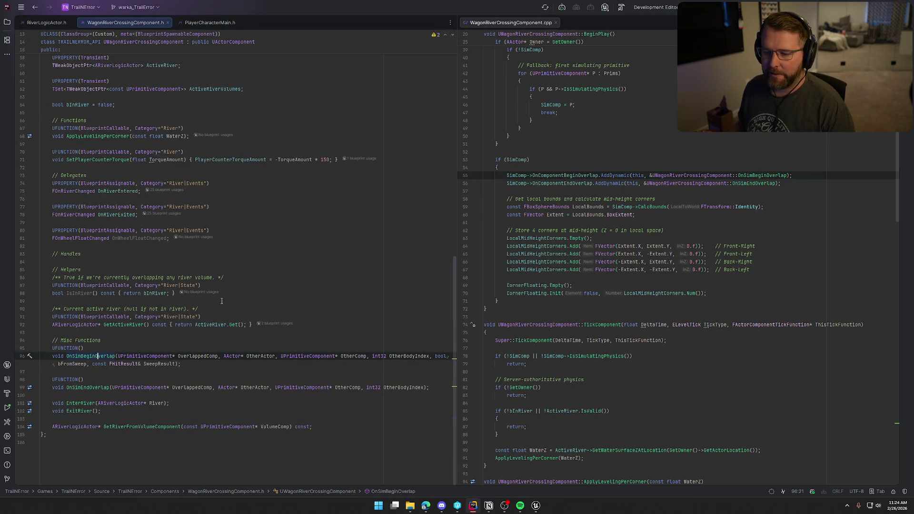
{"action": "left_click", "coordinate": [52, 349]}
{"action": "left_click", "coordinate": [442, 389], "text": "shift"}
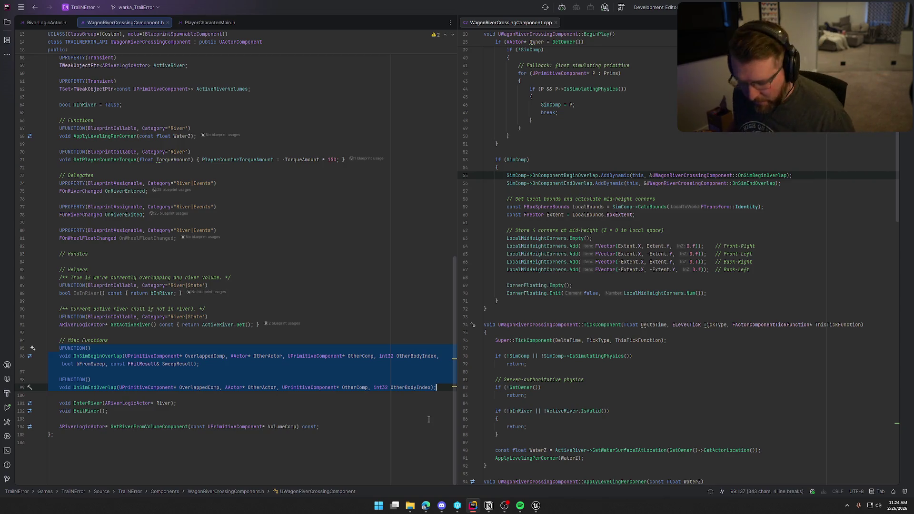
{"action": "left_click", "coordinate": [210, 22]}
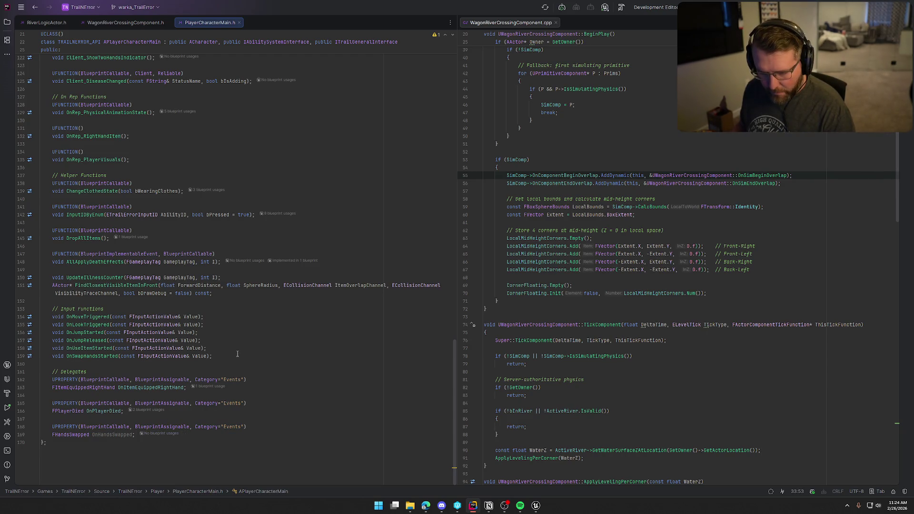
{"action": "scroll", "coordinate": [199, 295], "scroll_direction": "up", "scroll_amount": 4}
{"action": "left_click", "coordinate": [188, 261]}
{"action": "scroll", "coordinate": [187, 196], "scroll_direction": "up", "scroll_amount": 5}
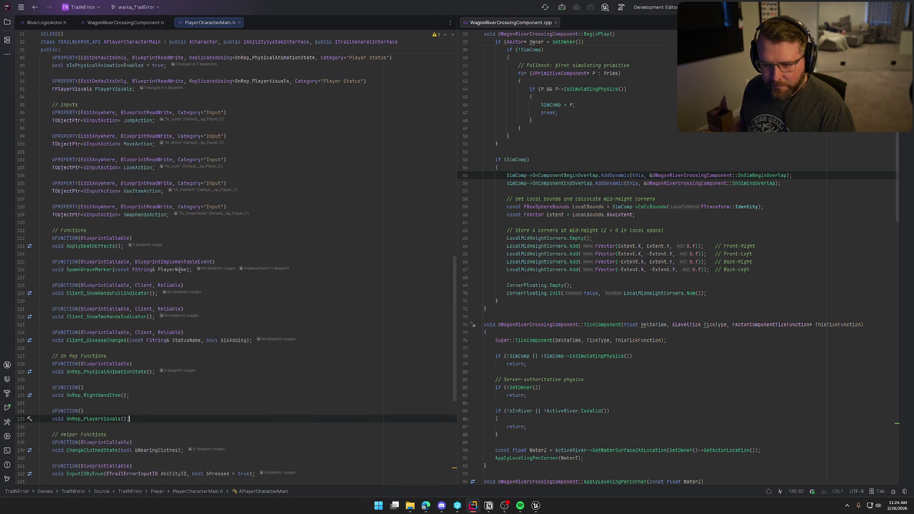
{"action": "left_click", "coordinate": [254, 339]}
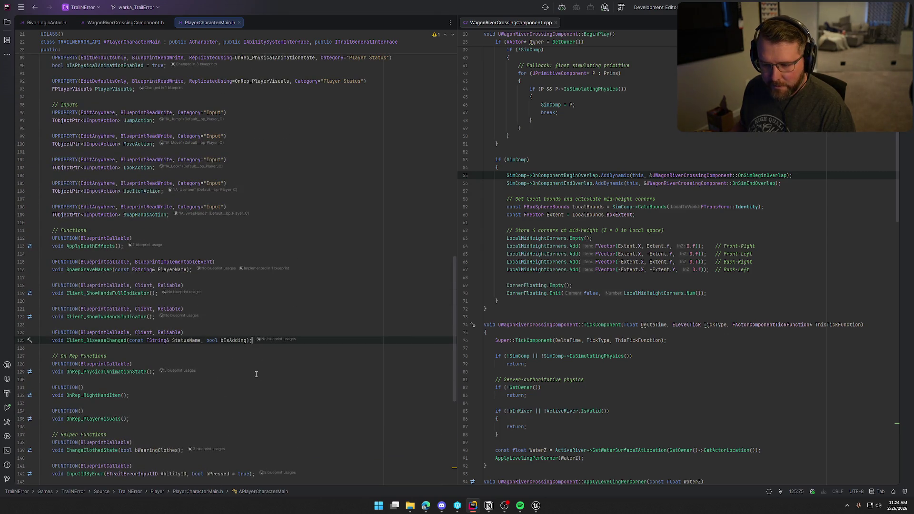
{"action": "scroll", "coordinate": [256, 371], "scroll_direction": "down", "scroll_amount": 5}
{"action": "key", "text": "Return"}
{"action": "type", "text": "UFUNCTION()         void OnSimBeginOverlap(UPrimitiveComponent* OverlappedComp, AActor* OtherActor, UPrimitiveComponent* OtherComp, int32 OtherBodyIndex, bool bFromSweep, const FHitResult& SweepResult);          UFUNCTION()         void OnSimEndOverlap(UPrimitiveComponent* OverlappedComp, AActor* OtherActor, UPrimitiveComponent* OtherComp, int32 OtherBodyIndex);"}
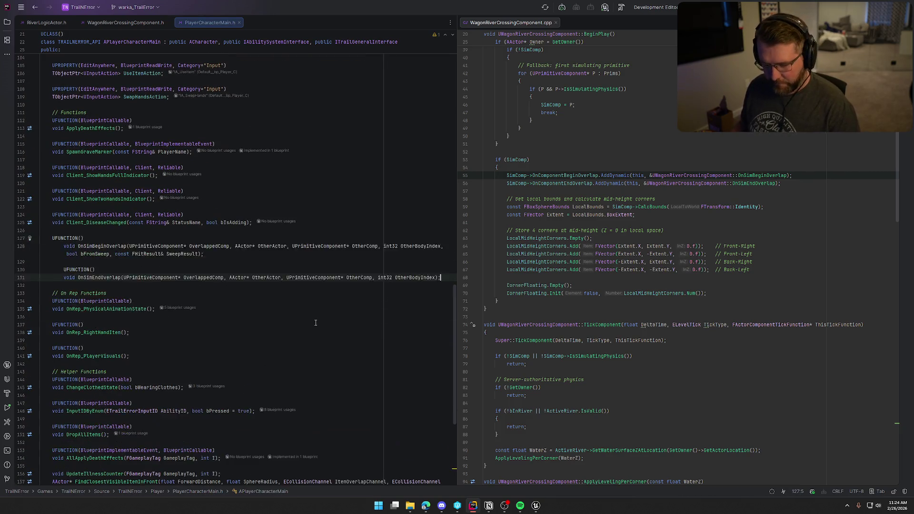
Rename the pasted handlers to OnWaterBeginOverlap and OnWaterEndOverlap
{"action": "left_click", "coordinate": [79, 246]}
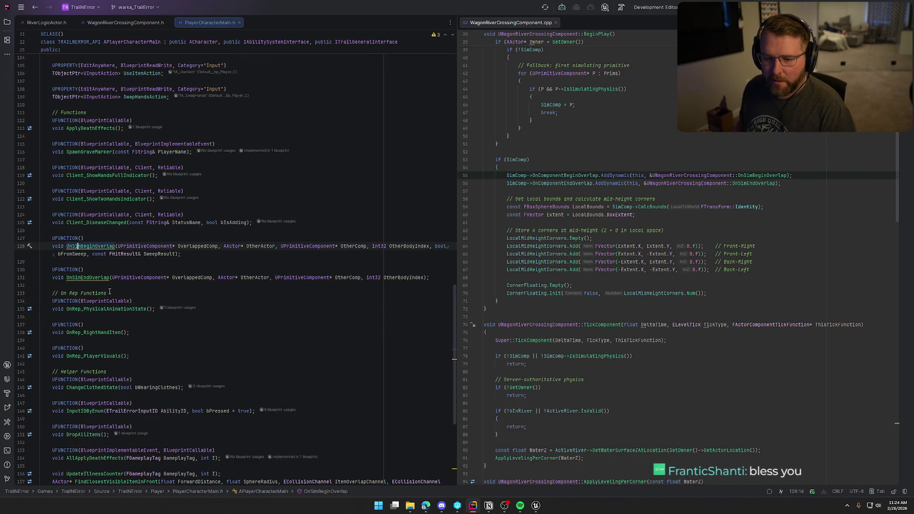
{"action": "key", "text": "BackSpace"}
{"action": "key", "text": "BackSpace"}
{"action": "key", "text": "BackSpace"}
{"action": "type", "text": "Water"}
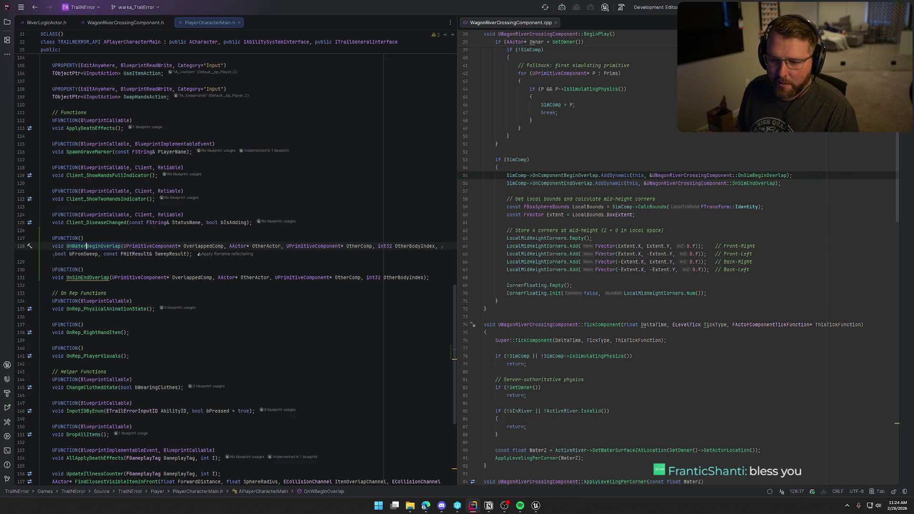
{"action": "left_click", "coordinate": [81, 278]}
{"action": "key", "text": "BackSpace"}
{"action": "key", "text": "BackSpace"}
{"action": "key", "text": "BackSpace"}
{"action": "type", "text": "Water"}
{"action": "left_click", "coordinate": [99, 268]}
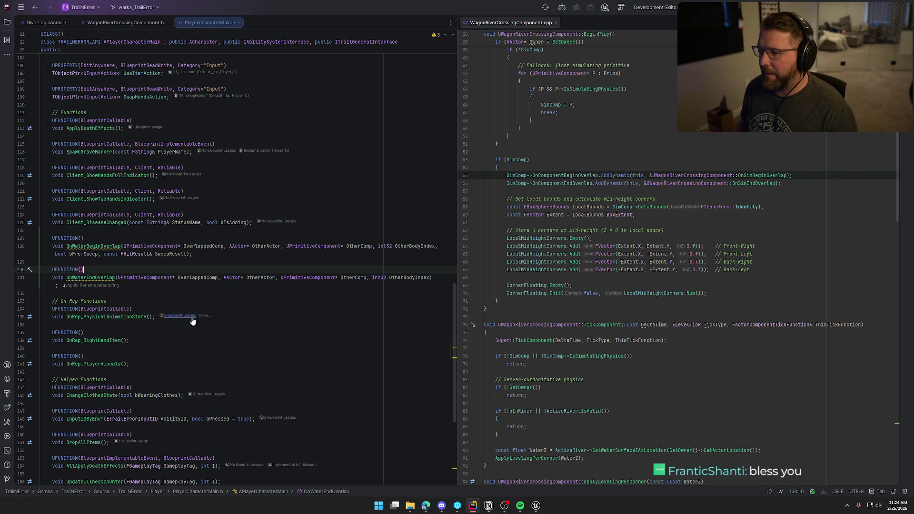
Generate an empty OnWaterBeginOverlap definition in PlayerCharacterMain.cpp with Alt+Enter
{"action": "left_click", "coordinate": [83, 246]}
{"action": "key", "text": "alt+Return"}
{"action": "key", "text": "Return"}
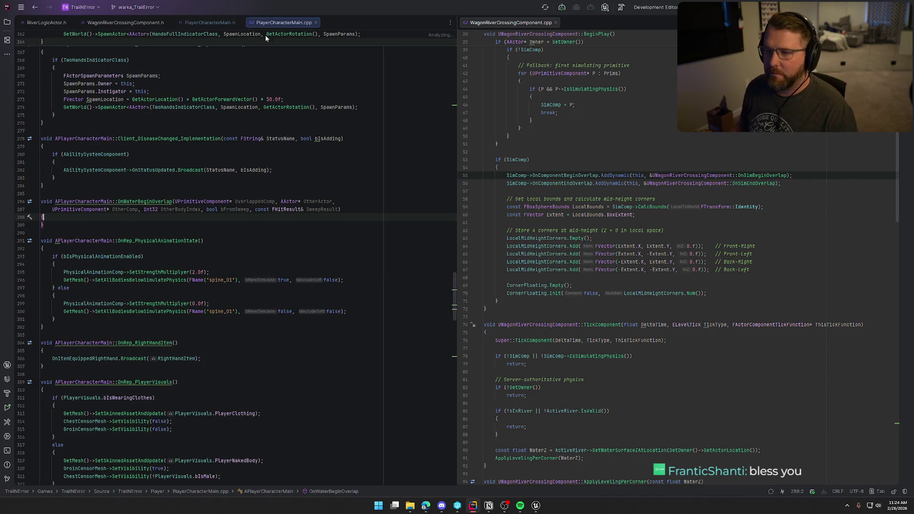
Split the header and source side by side and generate an empty OnWaterEndOverlap definition
{"action": "left_click_drag", "start_coordinate": [278, 22], "coordinate": [597, 25]}
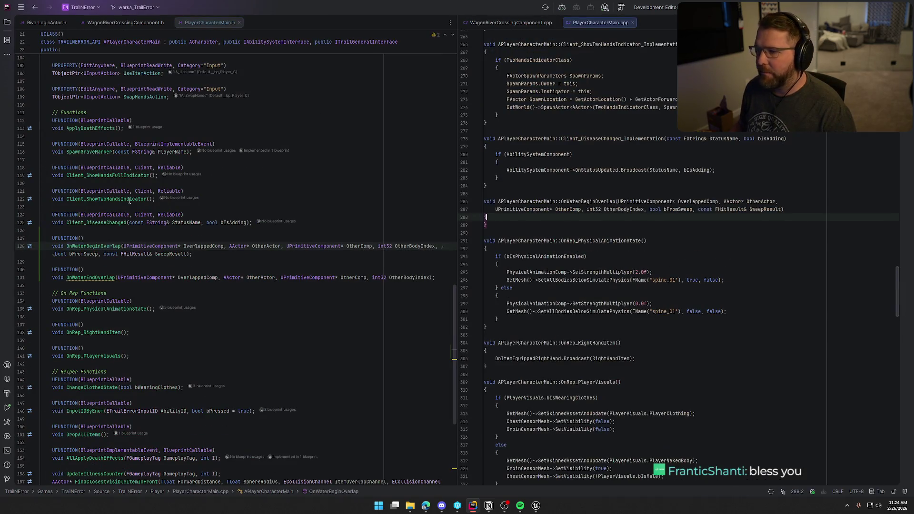
{"action": "left_click", "coordinate": [84, 277]}
{"action": "key", "text": "alt+Return"}
{"action": "key", "text": "Return"}
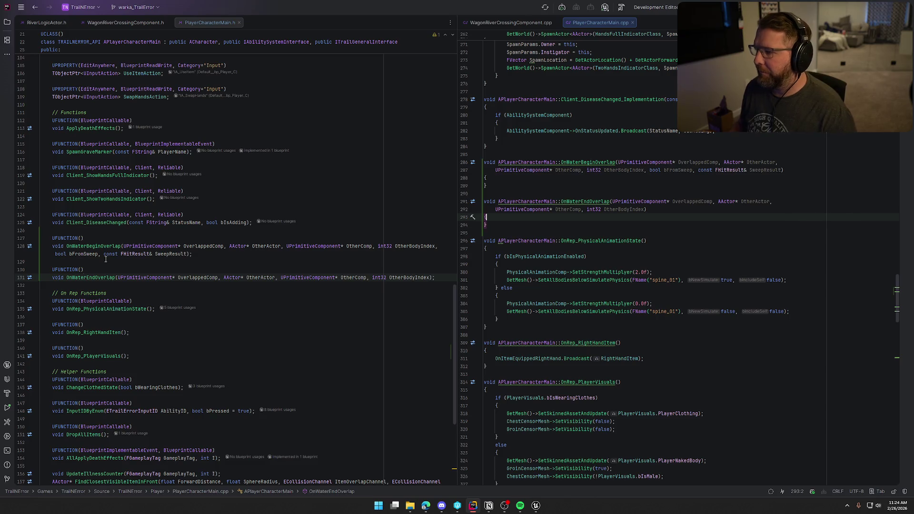
Join the OnWaterEndOverlap and OnWaterBeginOverlap parameter lists onto single lines
{"action": "left_click", "coordinate": [495, 209]}
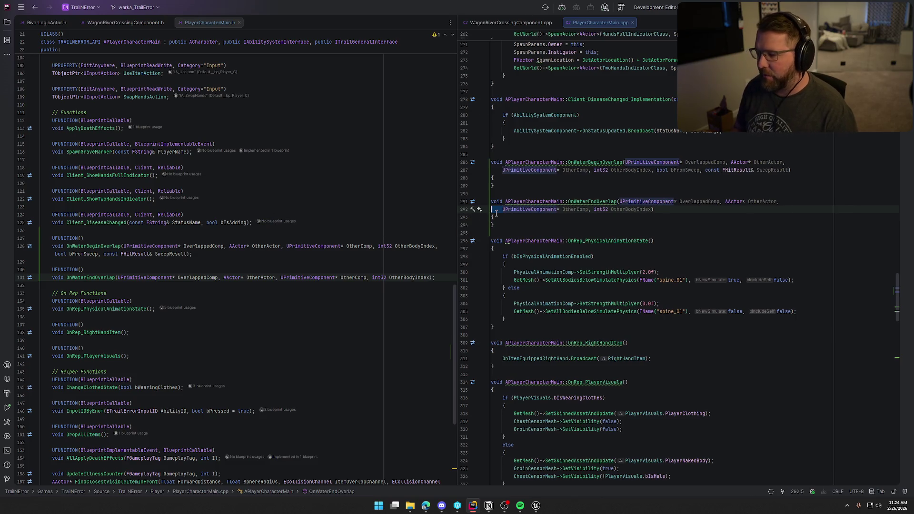
{"action": "key", "text": "BackSpace"}
{"action": "triple_click", "coordinate": [504, 170]}
{"action": "key", "text": "BackSpace"}
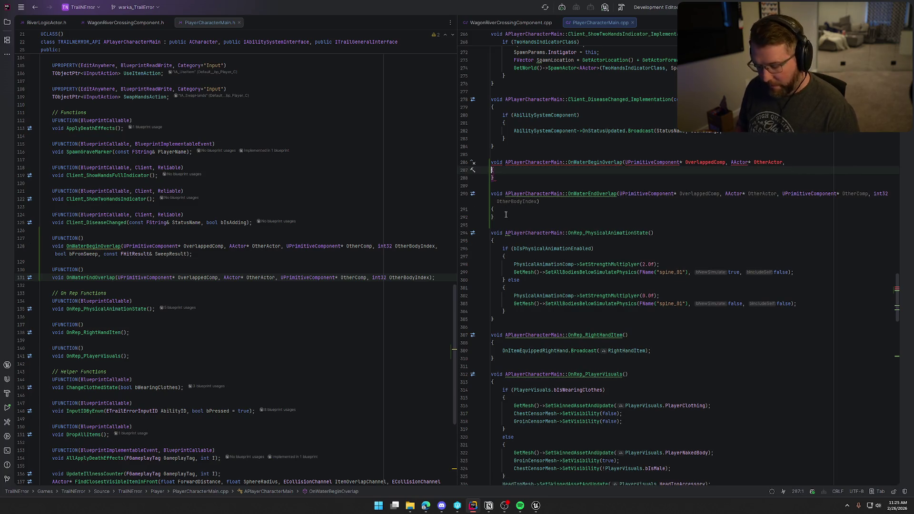
{"action": "key", "text": "ctrl+z"}
{"action": "key", "text": "BackSpace"}
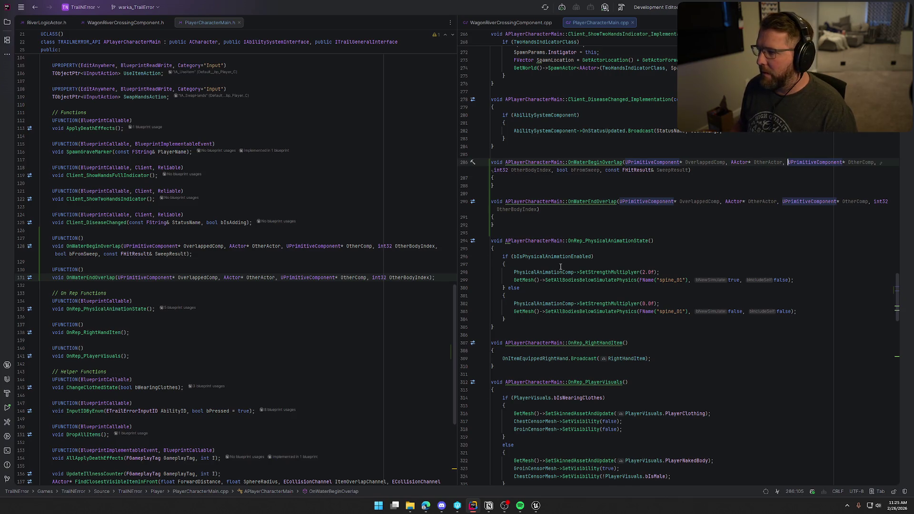
Add a blank line inside both handler bodies, then switch to Unreal Editor
{"action": "left_click", "coordinate": [498, 179]}
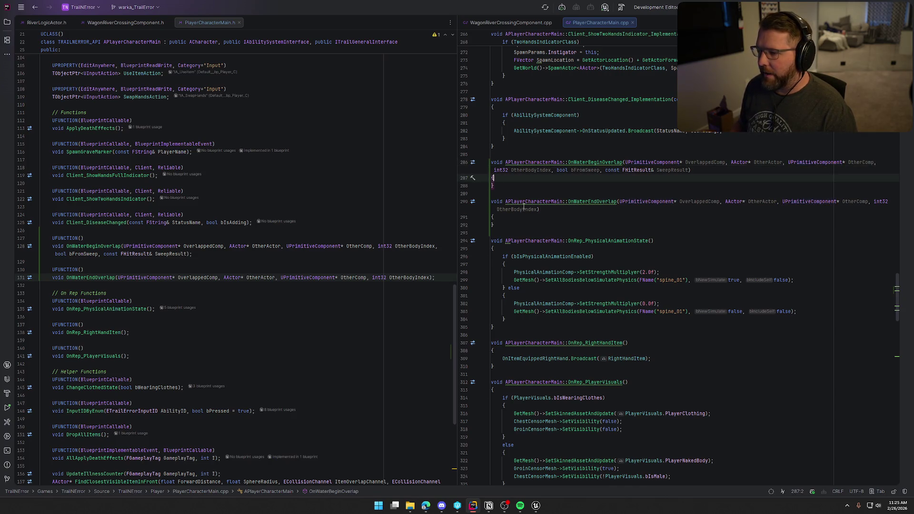
{"action": "key", "text": "Return"}
{"action": "left_click", "coordinate": [507, 223]}
{"action": "key", "text": "Return"}
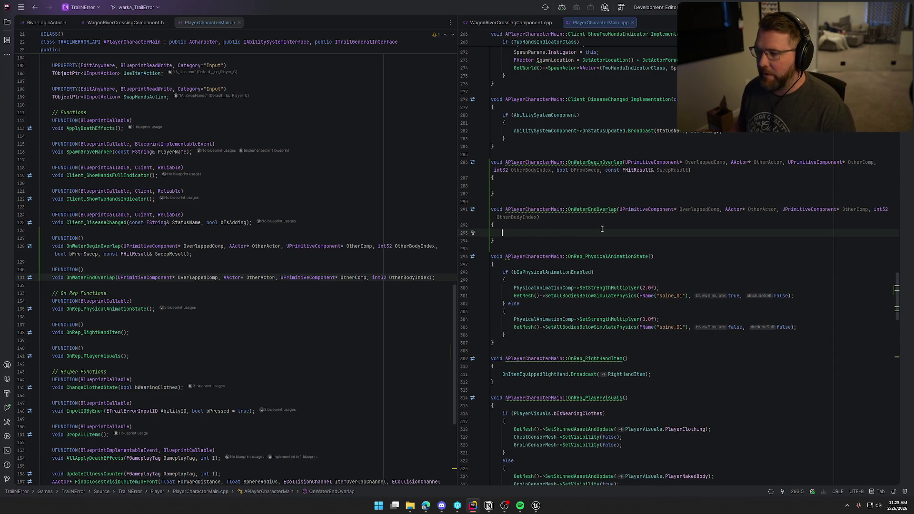
{"action": "key", "text": "alt+Tab"}
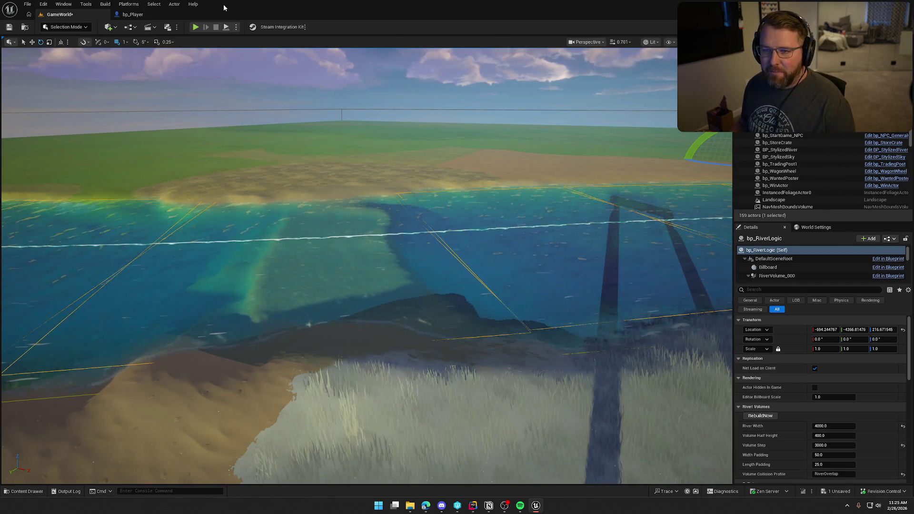
Return to Rider and flip through the WagonRiverCrossingComponent and PlayerCharacterMain header and source tabs
{"action": "key", "text": "alt+Tab"}
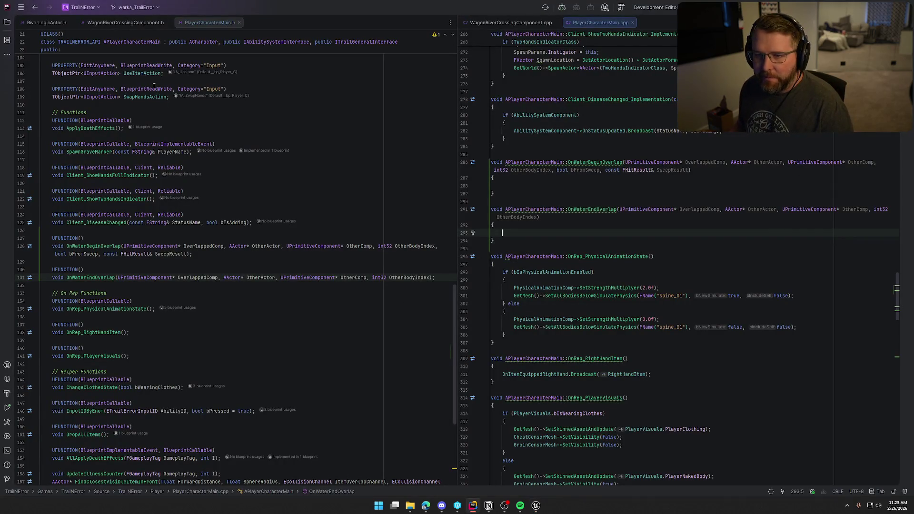
{"action": "left_click", "coordinate": [126, 22]}
{"action": "scroll", "coordinate": [240, 283], "scroll_direction": "up", "scroll_amount": 10}
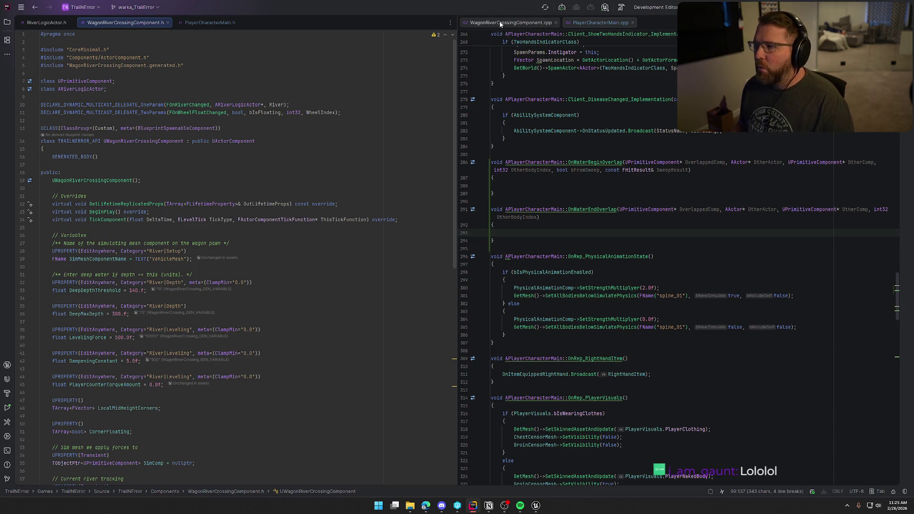
{"action": "left_click", "coordinate": [510, 22]}
{"action": "left_click", "coordinate": [200, 22]}
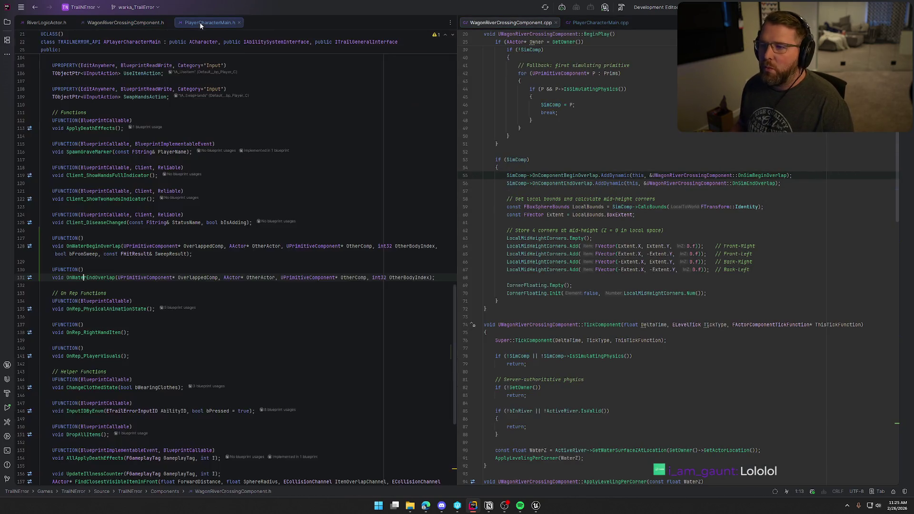
{"action": "left_click", "coordinate": [600, 22]}
Insert new lines after the timer call in BeginPlay
{"action": "scroll", "coordinate": [595, 307], "scroll_direction": "up", "scroll_amount": 15}
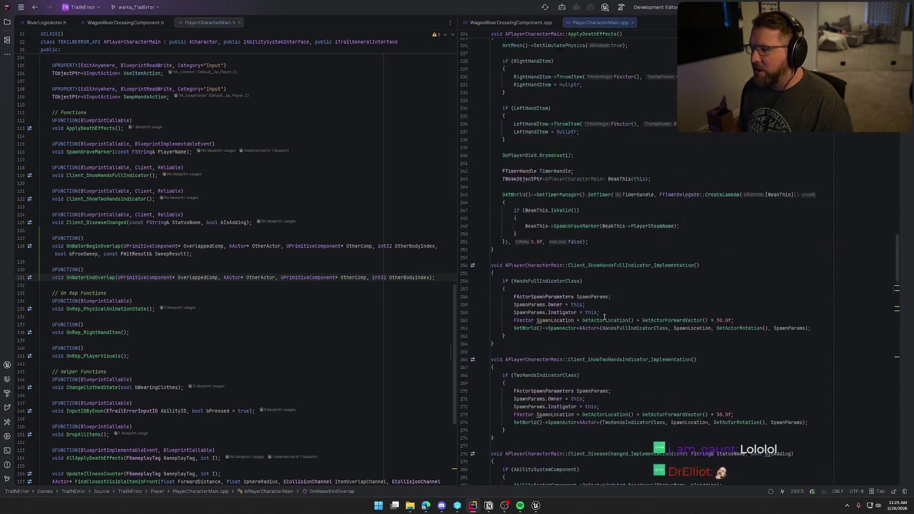
{"action": "scroll", "coordinate": [613, 348], "scroll_direction": "up", "scroll_amount": 5}
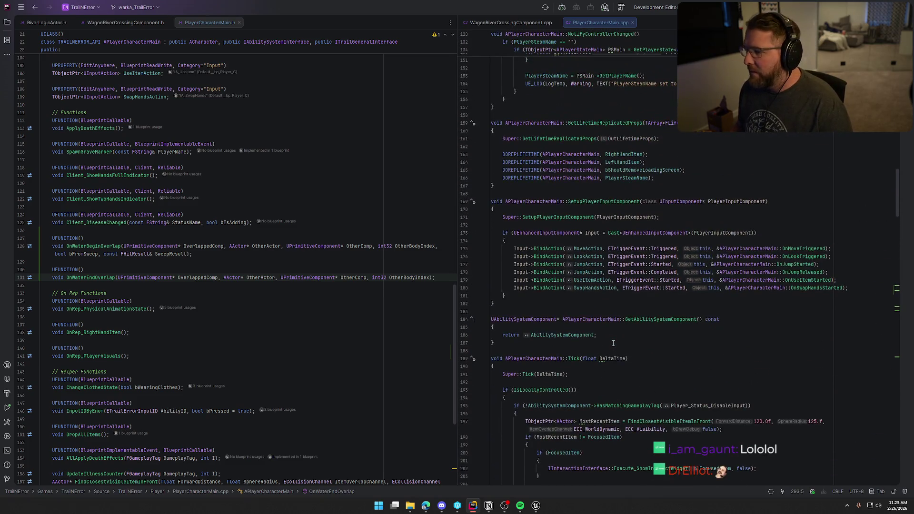
{"action": "scroll", "coordinate": [613, 343], "scroll_direction": "up", "scroll_amount": 7}
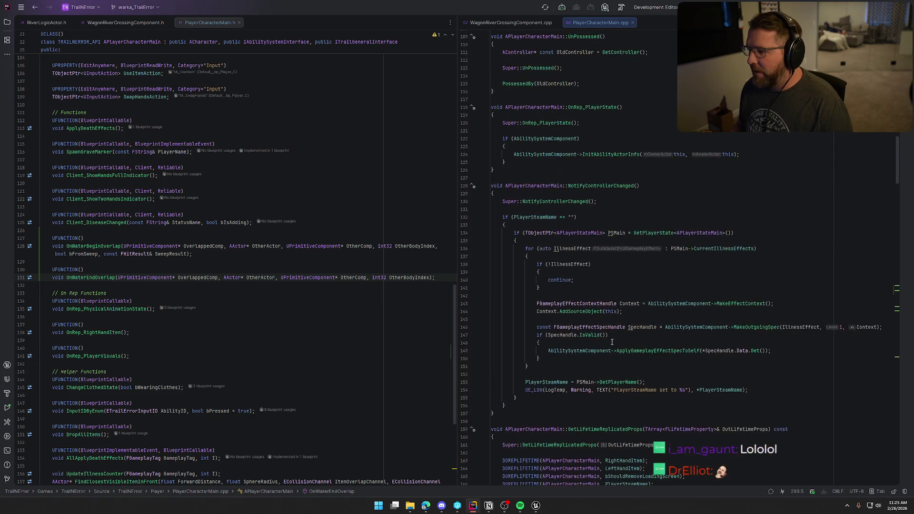
{"action": "scroll", "coordinate": [612, 342], "scroll_direction": "up", "scroll_amount": 14}
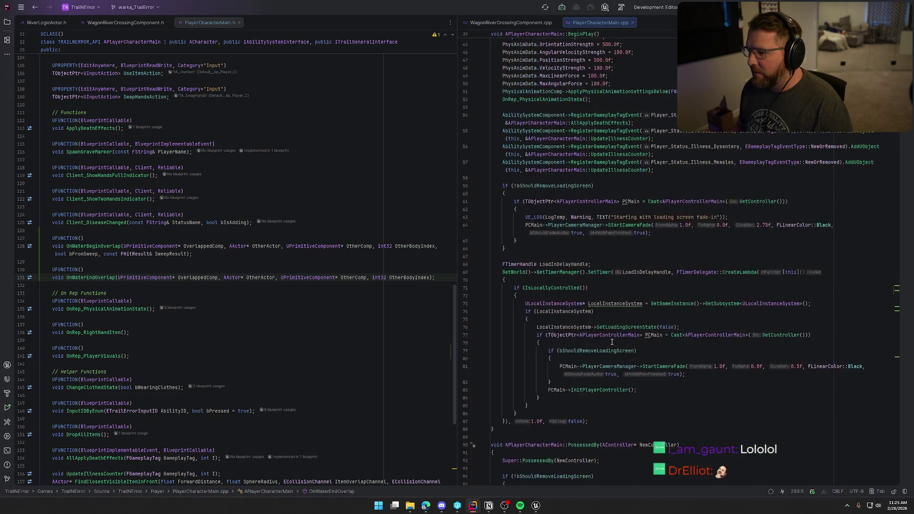
{"action": "scroll", "coordinate": [612, 342], "scroll_direction": "down", "scroll_amount": 5}
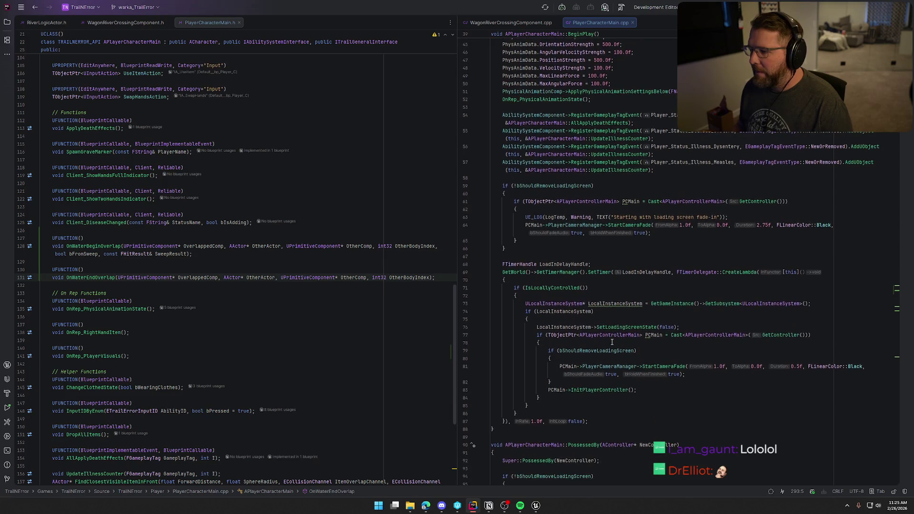
{"action": "scroll", "coordinate": [612, 342], "scroll_direction": "down", "scroll_amount": 1}
{"action": "left_click", "coordinate": [619, 329]}
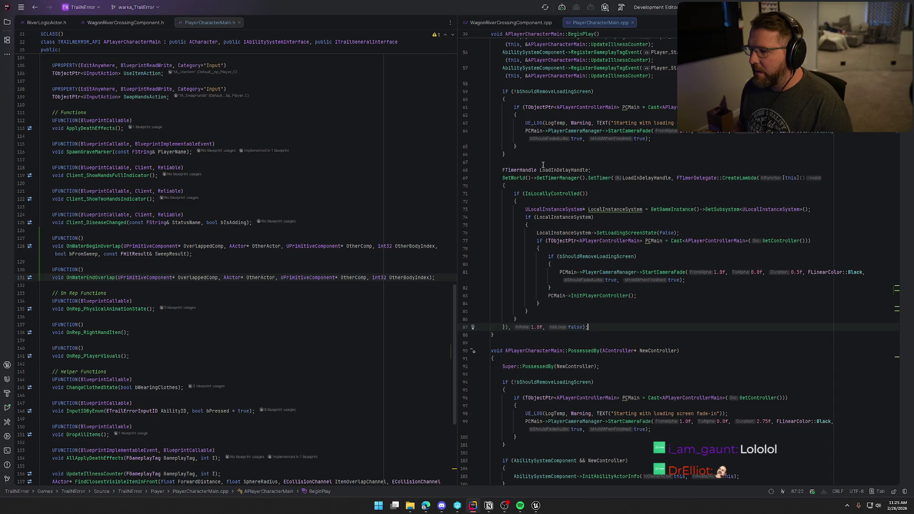
{"action": "key", "text": "Return"}
{"action": "key", "text": "Return"}
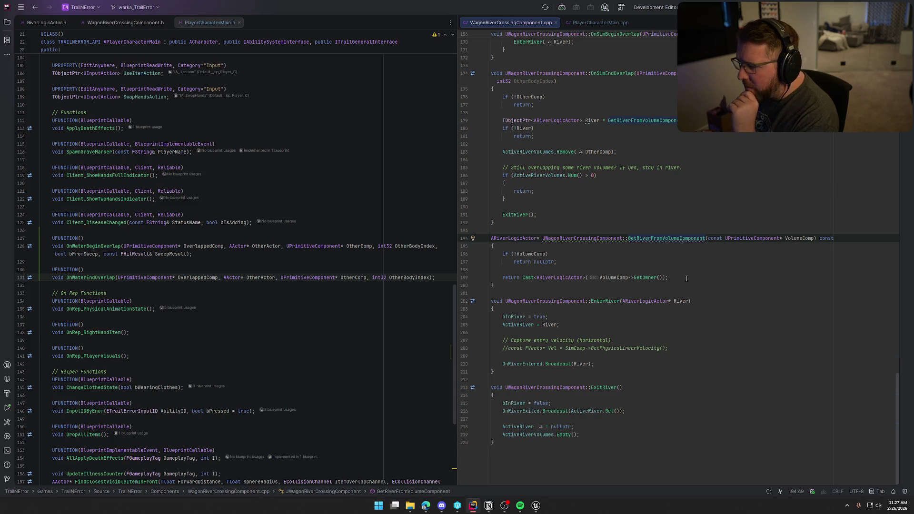
Replace the GetRiverFromVolumeComponent(OtherComp) call with the Cast<ARiverLogicActor> expression copied from its definition
{"action": "scroll", "coordinate": [686, 278], "scroll_direction": "up", "scroll_amount": 2}
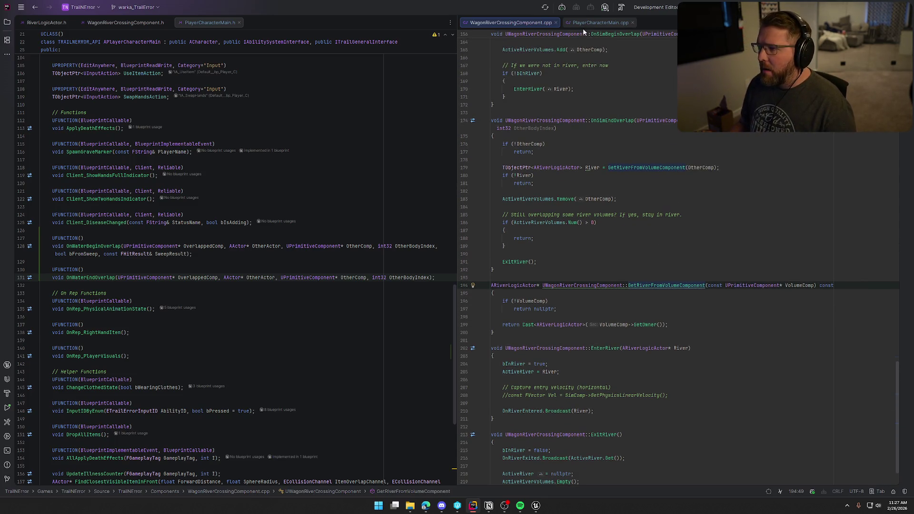
{"action": "left_click", "coordinate": [584, 24]}
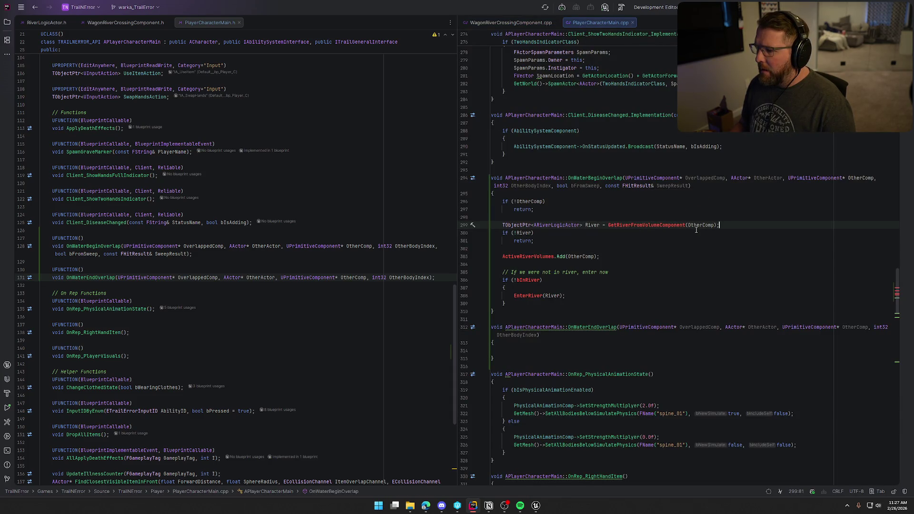
{"action": "left_click", "coordinate": [609, 225], "text": "ctrl"}
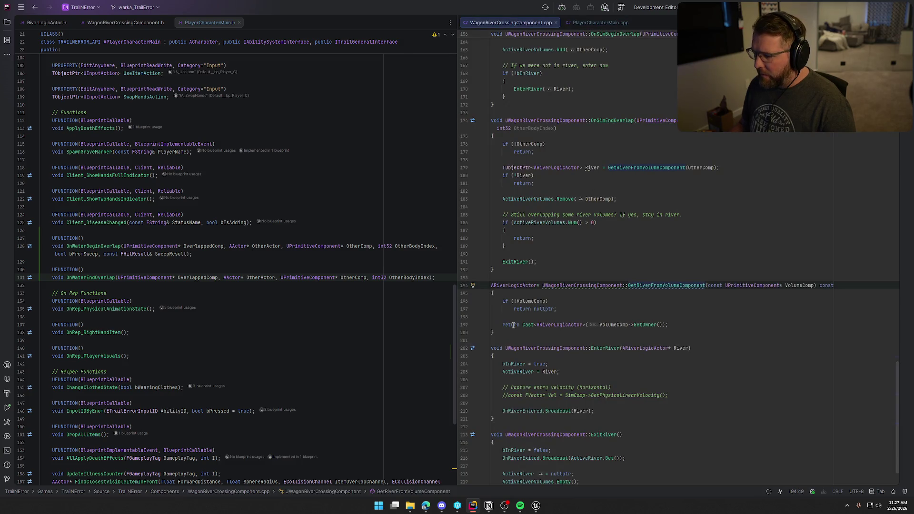
{"action": "left_click_drag", "start_coordinate": [522, 325], "coordinate": [665, 325]}
{"action": "key", "text": "ctrl+c"}
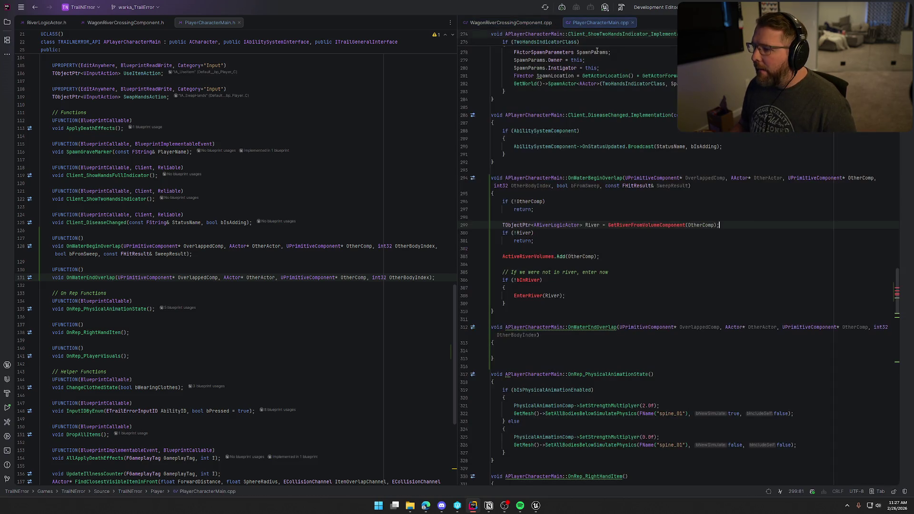
{"action": "left_click", "coordinate": [619, 23]}
{"action": "left_click", "coordinate": [716, 224], "text": "shift"}
{"action": "key", "text": "ctrl+v"}
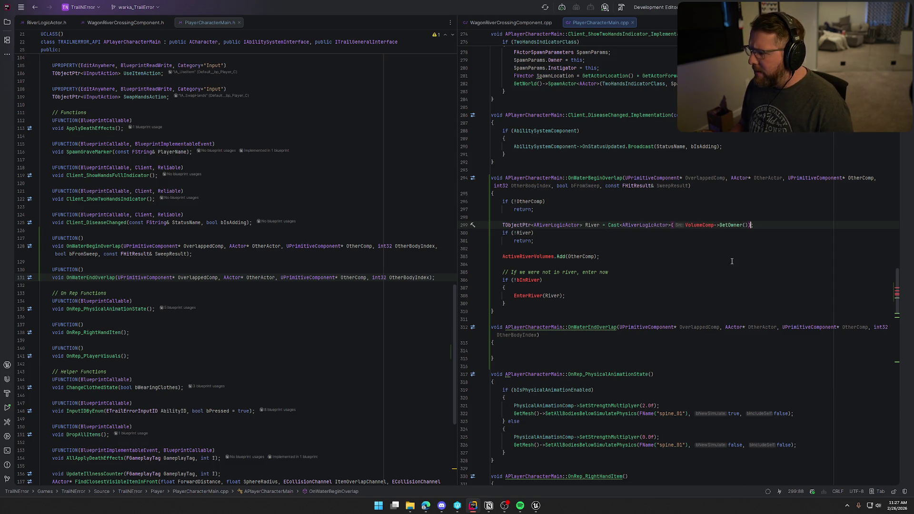
Change VolumeComp to OtherComp in the pasted Cast expression in OnWaterBeginOverlap
{"action": "left_click", "coordinate": [504, 23]}
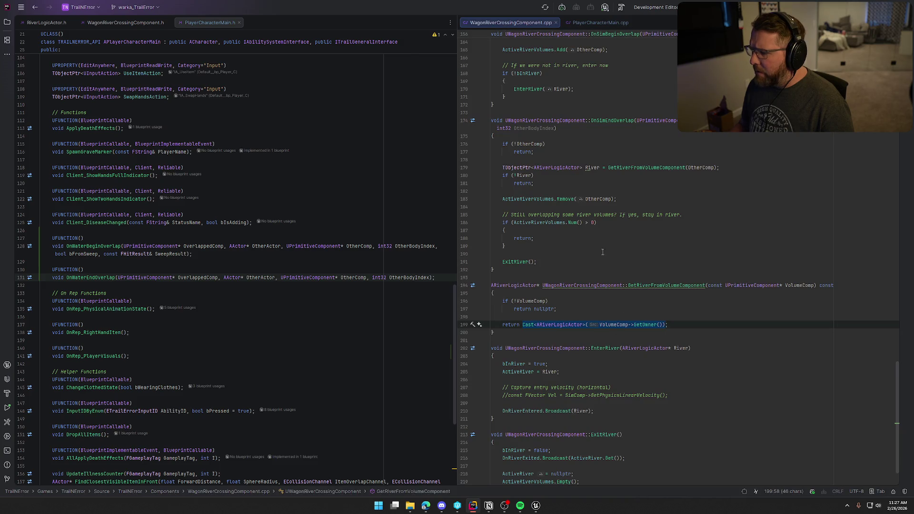
{"action": "key", "text": "ctrl+Tab"}
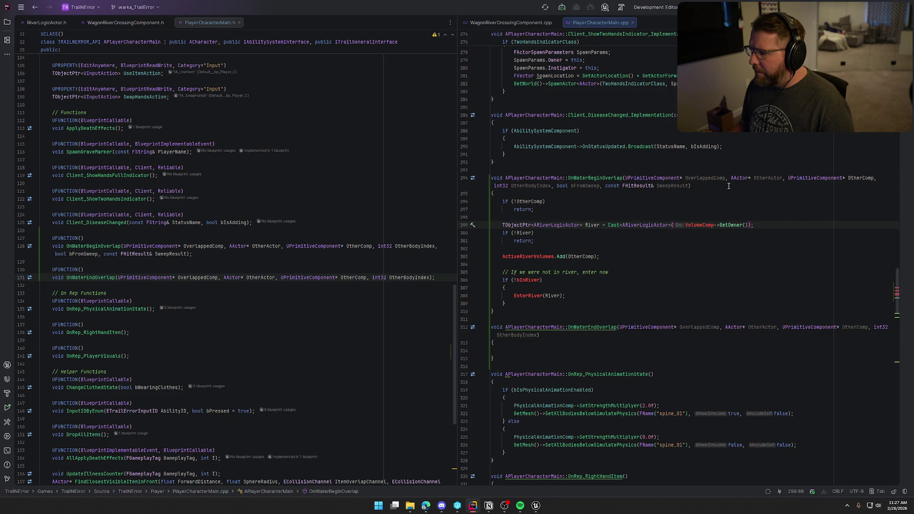
{"action": "left_click", "coordinate": [860, 178]}
{"action": "double_click", "coordinate": [860, 178]}
{"action": "key", "text": "ctrl+c"}
{"action": "double_click", "coordinate": [699, 225]}
{"action": "key", "text": "ctrl+v"}
{"action": "key", "text": "End"}
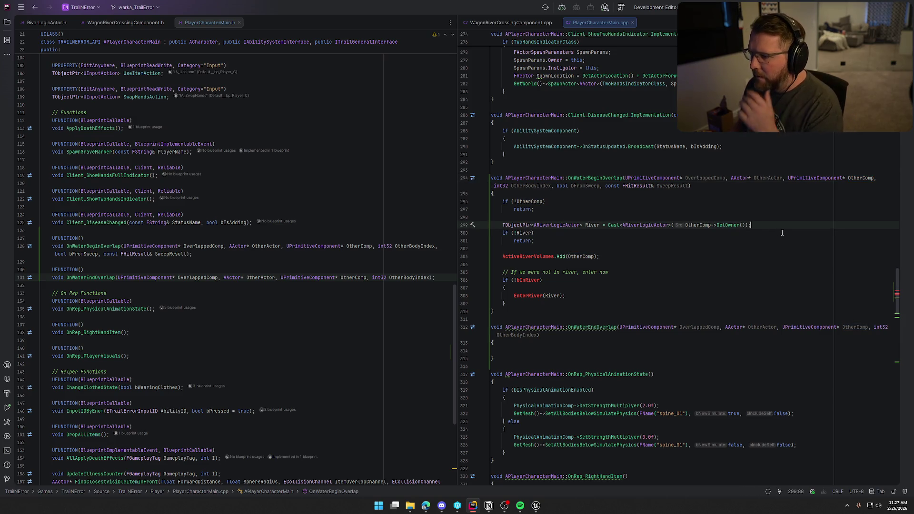
{"action": "left_click", "coordinate": [667, 257]}
{"action": "left_click", "coordinate": [526, 257]}
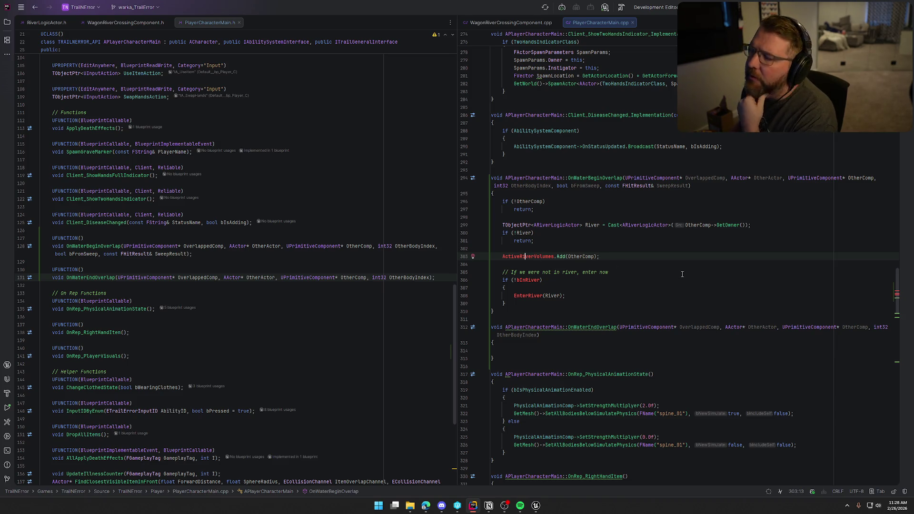
{"action": "scroll", "coordinate": [216, 342], "scroll_direction": "up", "scroll_amount": 10}
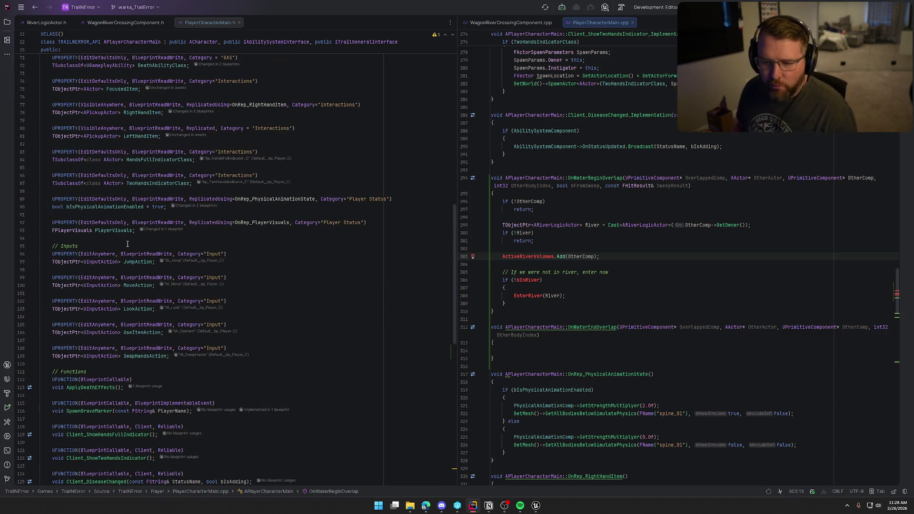
Add a blank line below the PlayerVisuals property in PlayerCharacterMain.h
{"action": "left_click", "coordinate": [277, 231]}
{"action": "scroll", "coordinate": [278, 311], "scroll_direction": "up", "scroll_amount": 3}
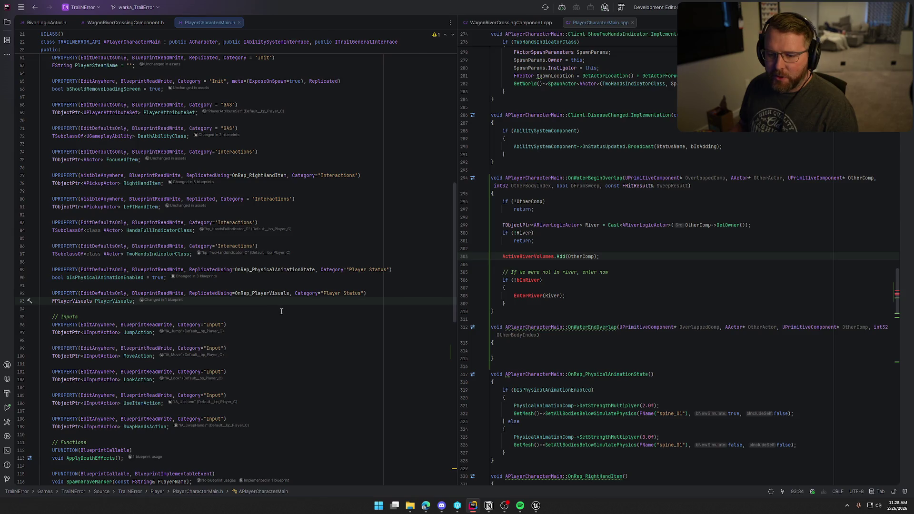
{"action": "scroll", "coordinate": [281, 312], "scroll_direction": "down", "scroll_amount": 1}
{"action": "key", "text": "Return"}
{"action": "key", "text": "Return"}
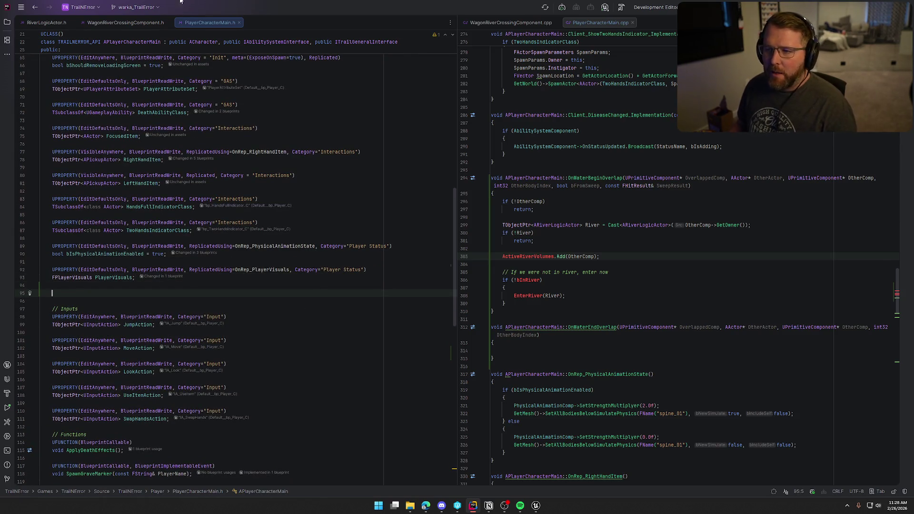
Paste the ActiveRiverVolumes UPROPERTY lines from WagonRiverCrossingComponent.h into PlayerCharacterMain.h
{"action": "left_click", "coordinate": [125, 23]}
{"action": "scroll", "coordinate": [173, 327], "scroll_direction": "down", "scroll_amount": 15}
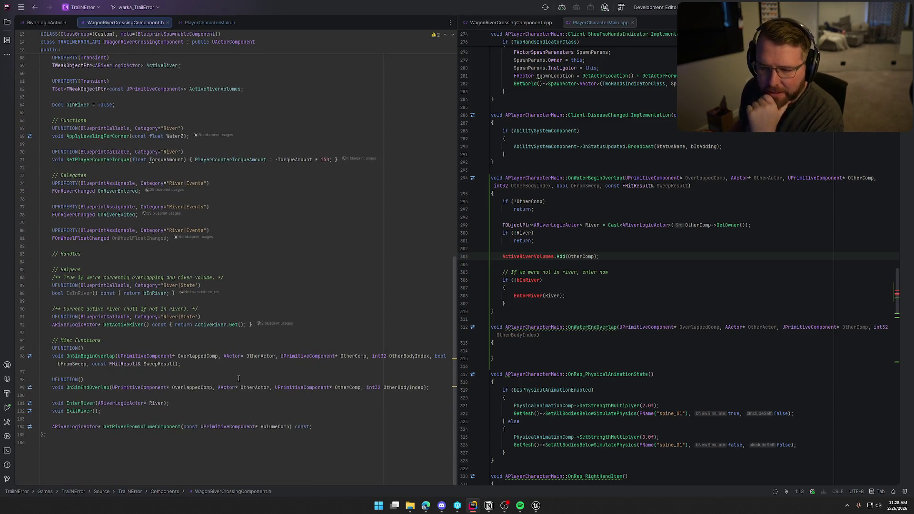
{"action": "scroll", "coordinate": [240, 342], "scroll_direction": "up", "scroll_amount": 3}
{"action": "scroll", "coordinate": [240, 342], "scroll_direction": "up", "scroll_amount": 4}
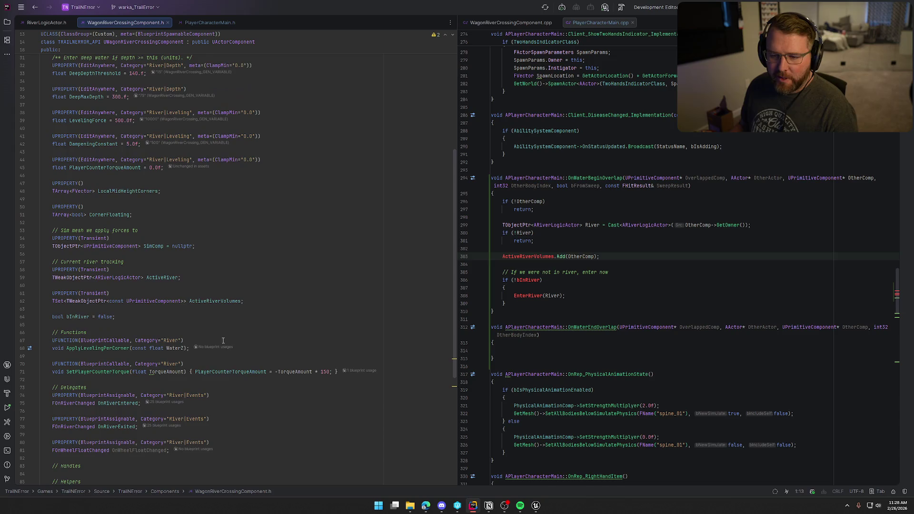
{"action": "left_click", "coordinate": [245, 301]}
{"action": "left_click", "coordinate": [54, 293], "text": "shift"}
{"action": "key", "text": "ctrl+c"}
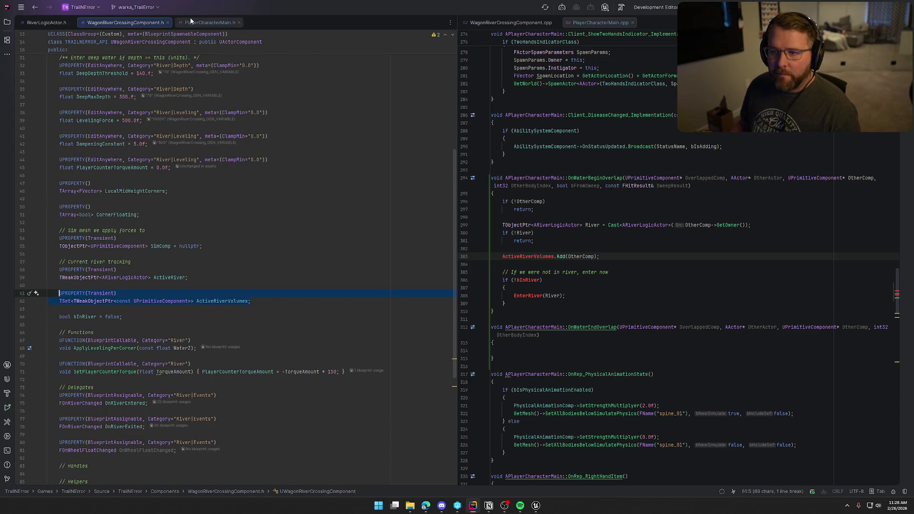
{"action": "left_click", "coordinate": [210, 22]}
{"action": "key", "text": "ctrl+v"}
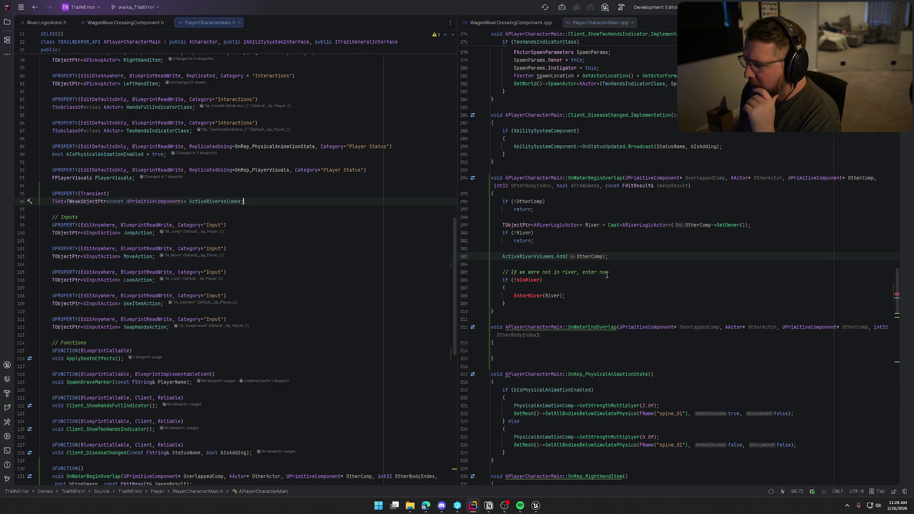
{"action": "left_click", "coordinate": [543, 281]}
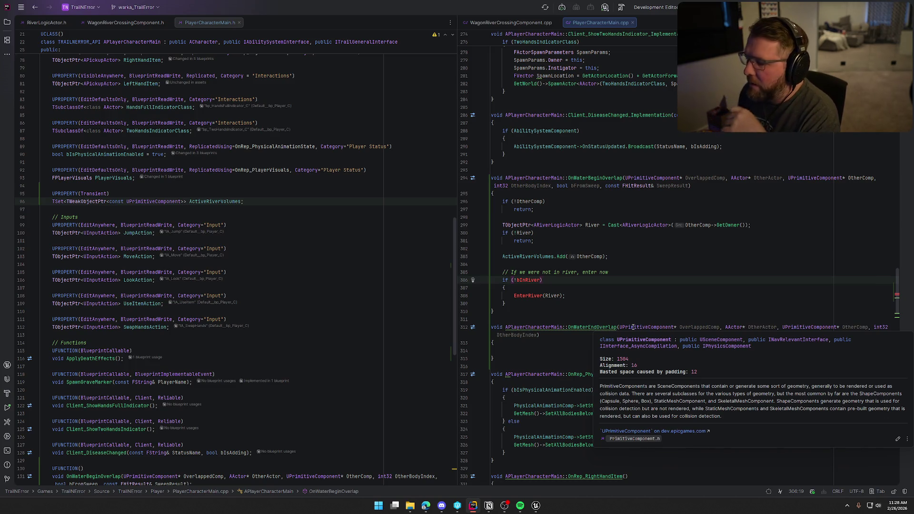
{"action": "key", "text": "ctrl+Tab"}
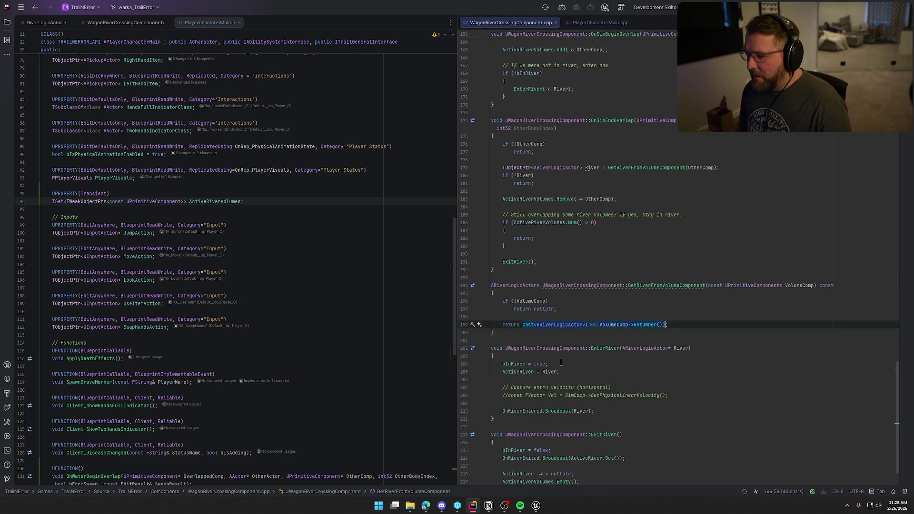
{"action": "scroll", "coordinate": [540, 221], "scroll_direction": "up", "scroll_amount": 3}
{"action": "scroll", "coordinate": [540, 220], "scroll_direction": "up", "scroll_amount": 1}
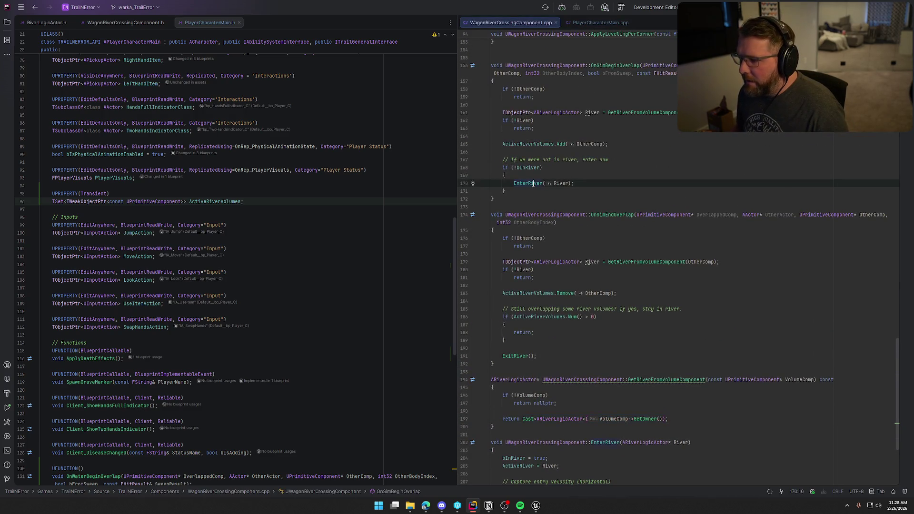
{"action": "left_click", "coordinate": [532, 184], "text": "ctrl"}
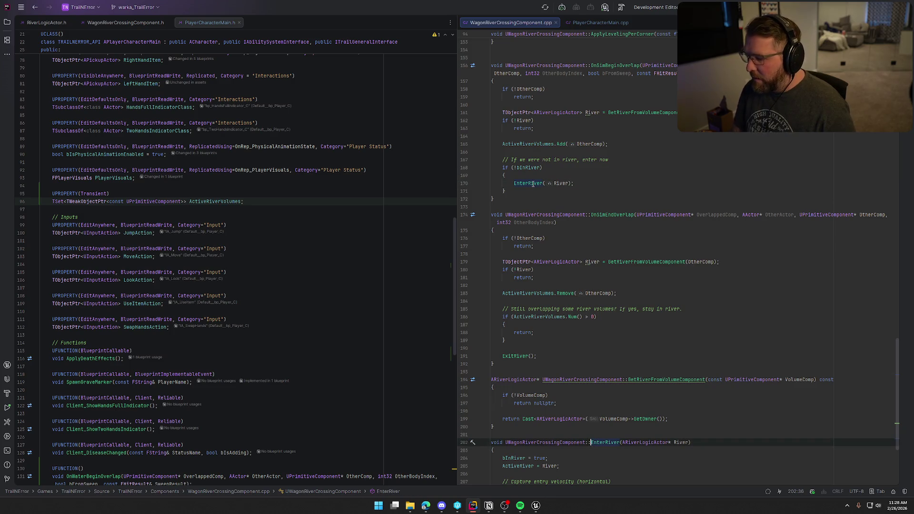
{"action": "scroll", "coordinate": [686, 238], "scroll_direction": "down", "scroll_amount": 5}
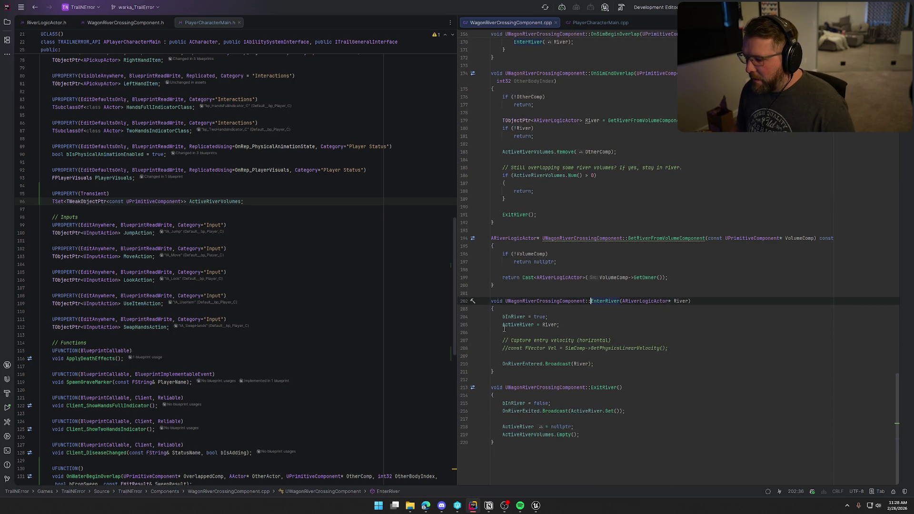
{"action": "scroll", "coordinate": [557, 372], "scroll_direction": "up", "scroll_amount": 2}
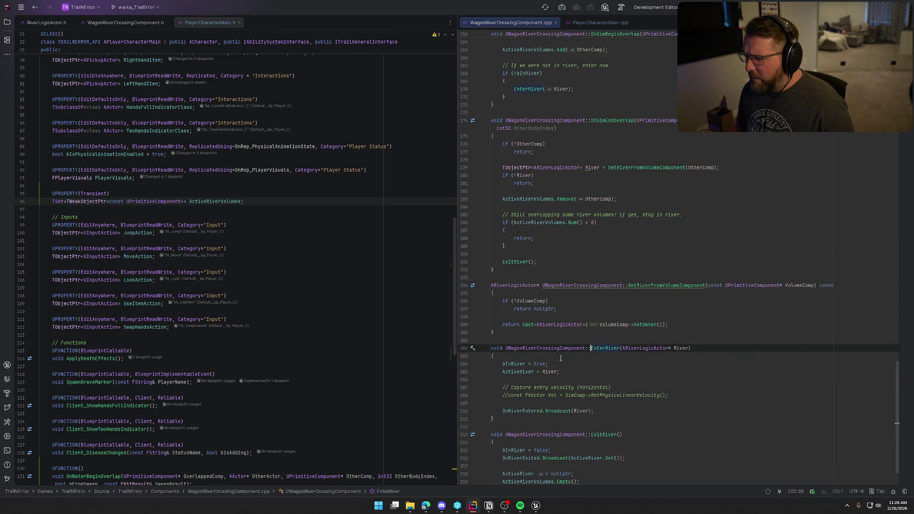
{"action": "scroll", "coordinate": [562, 99], "scroll_direction": "up", "scroll_amount": 3}
{"action": "scroll", "coordinate": [634, 220], "scroll_direction": "down", "scroll_amount": 5}
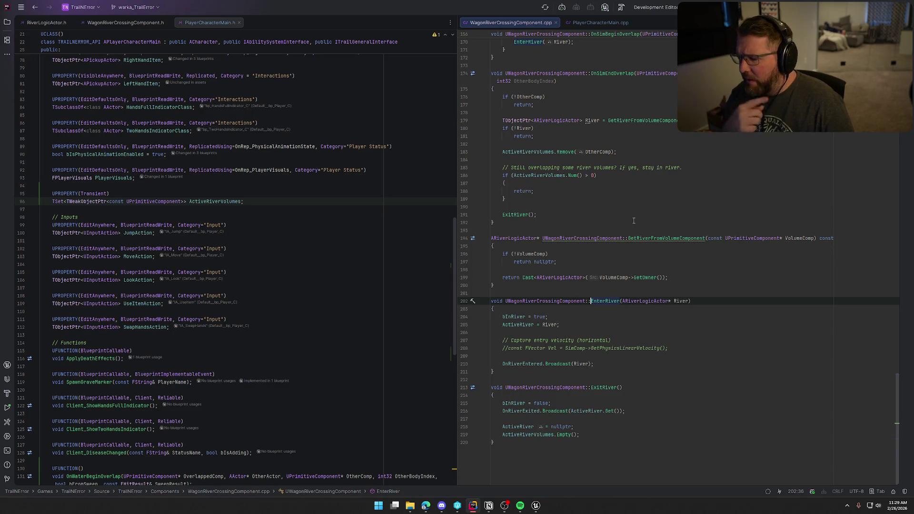
{"action": "scroll", "coordinate": [634, 221], "scroll_direction": "up", "scroll_amount": 6}
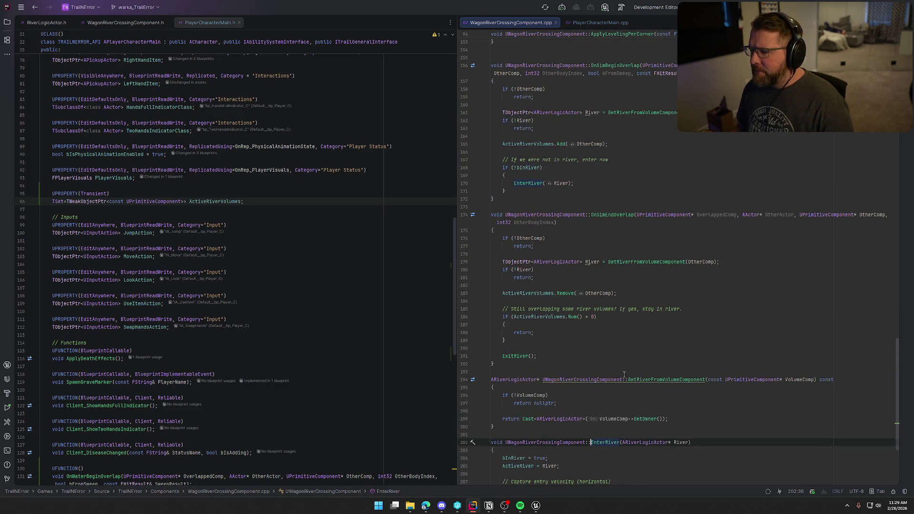
{"action": "scroll", "coordinate": [626, 375], "scroll_direction": "up", "scroll_amount": 2}
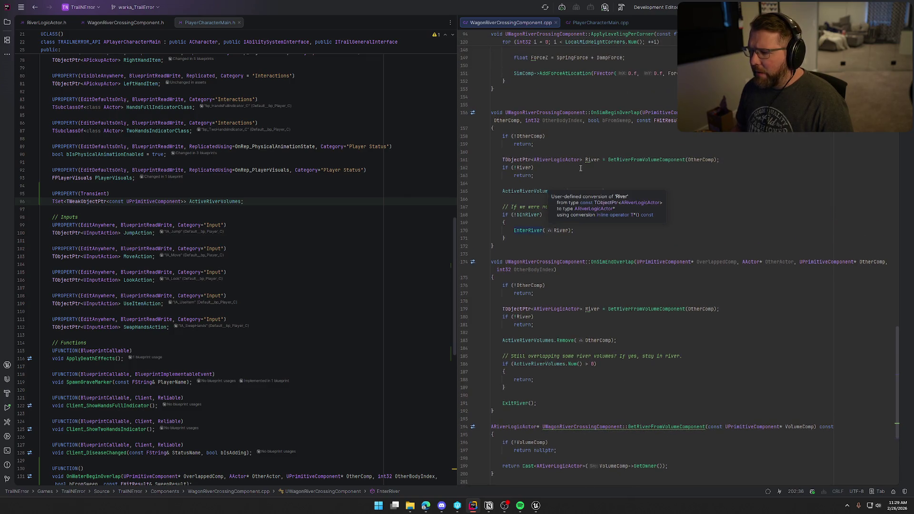
{"action": "left_click", "coordinate": [601, 23]}
{"action": "left_click_drag", "start_coordinate": [506, 303], "coordinate": [502, 272]}
{"action": "mouse_move", "coordinate": [572, 328]}
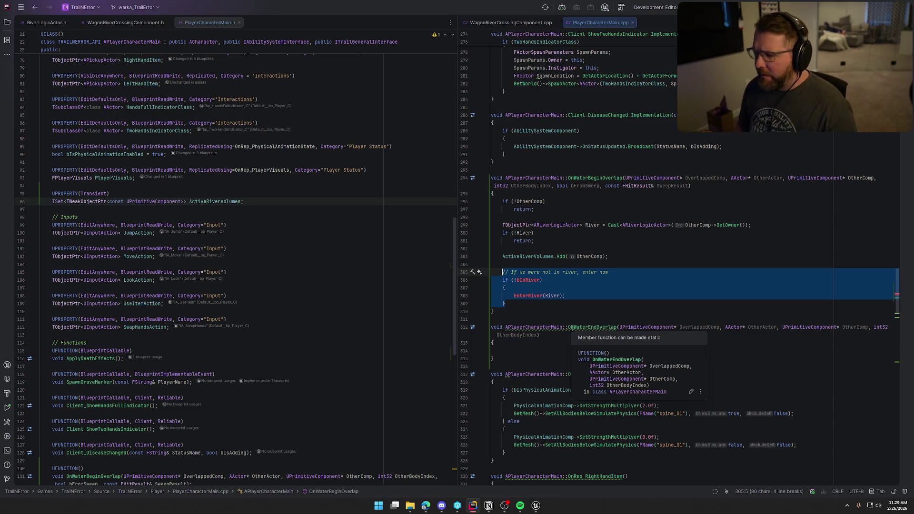
Remove lines 306–309 with the bInRiver check and EnterRiver call, then show the Solution file tree
{"action": "key", "text": "shift+Down"}
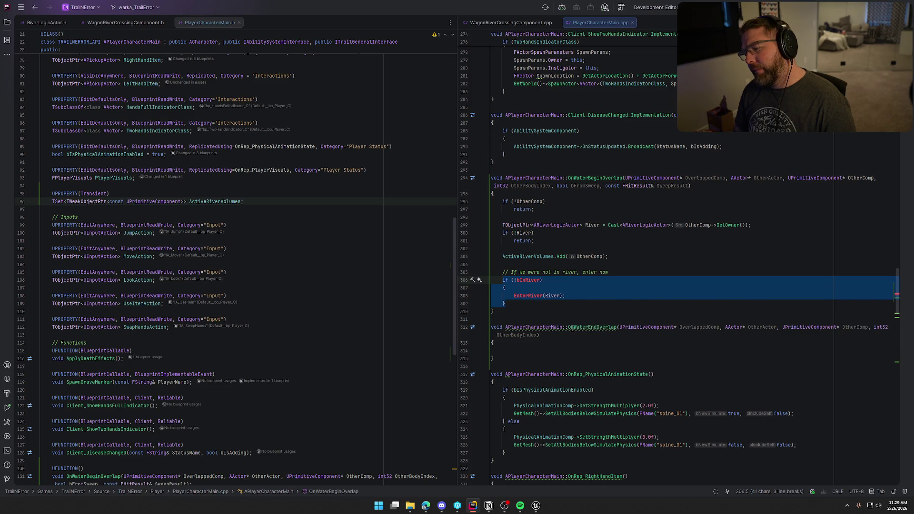
{"action": "key", "text": "BackSpace"}
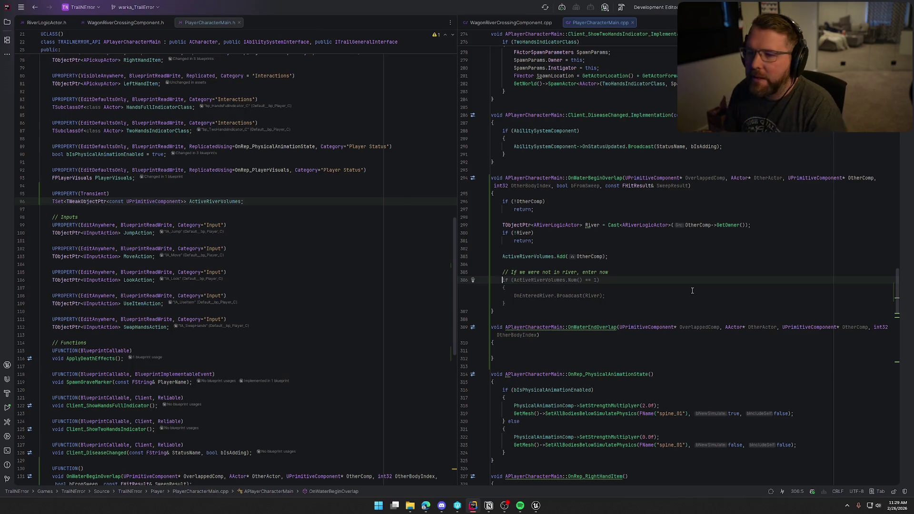
{"action": "left_click", "coordinate": [7, 22]}
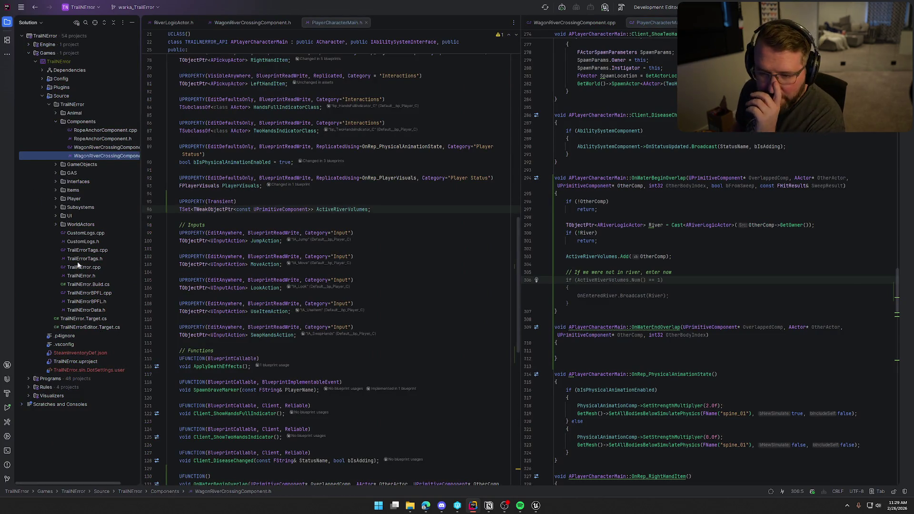
Open TrailErrorTags.cpp and .h and declare UE_DECLARE_GAMEPLAY_TAG_EXTERN(Player_Status_Swimming) in the header
{"action": "left_click", "coordinate": [87, 251]}
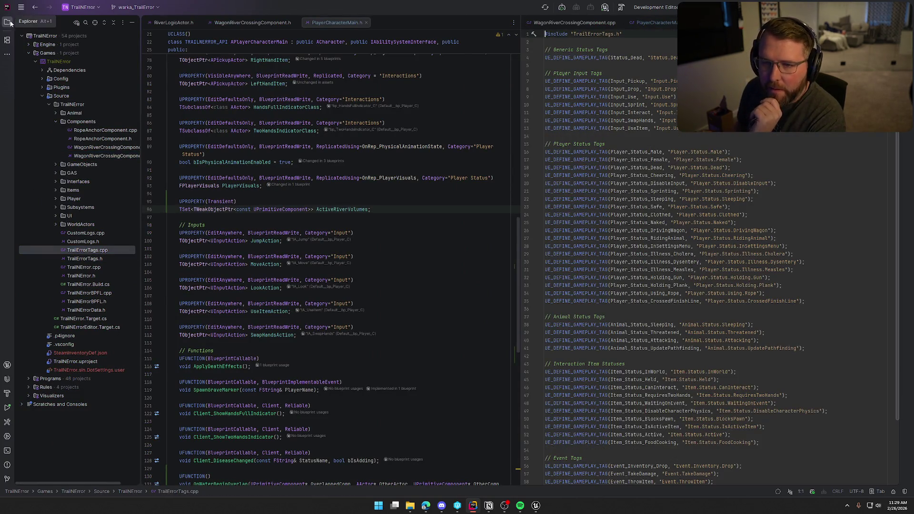
{"action": "double_click", "coordinate": [84, 258]}
{"action": "left_click_drag", "start_coordinate": [660, 22], "coordinate": [300, 32]}
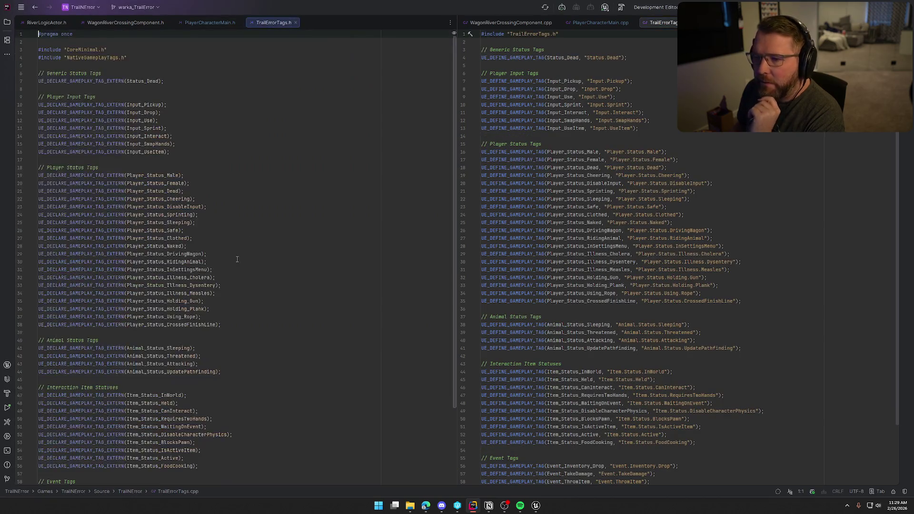
{"action": "left_click", "coordinate": [290, 312]}
{"action": "key", "text": "Down"}
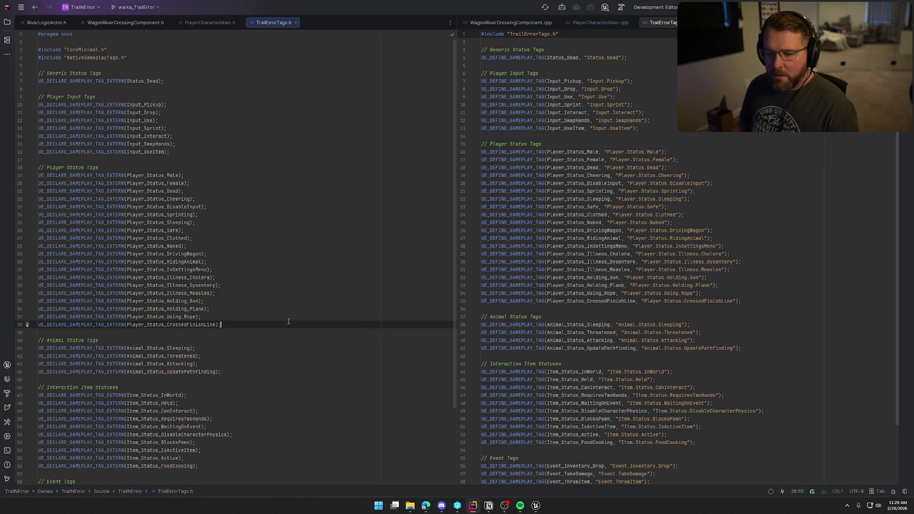
{"action": "key", "text": "Return"}
{"action": "type", "text": "UE_DEC"}
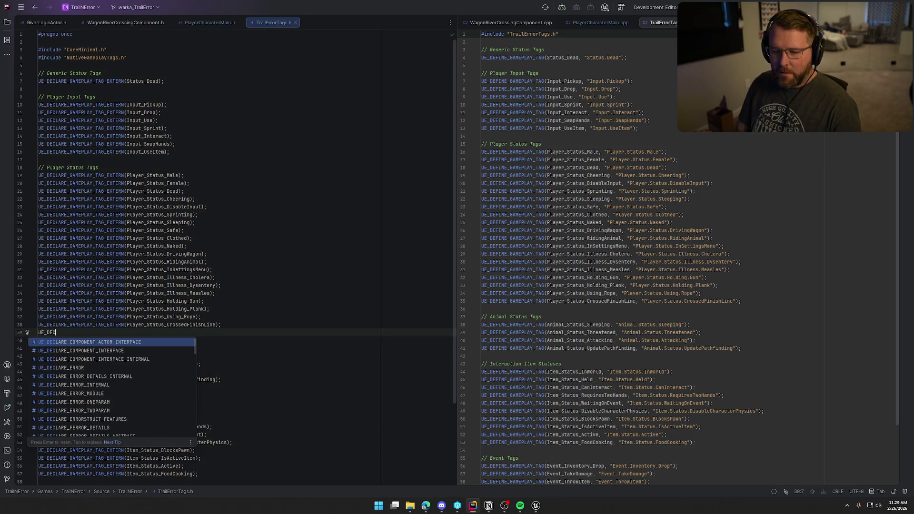
{"action": "type", "text": "LARE_GAM"}
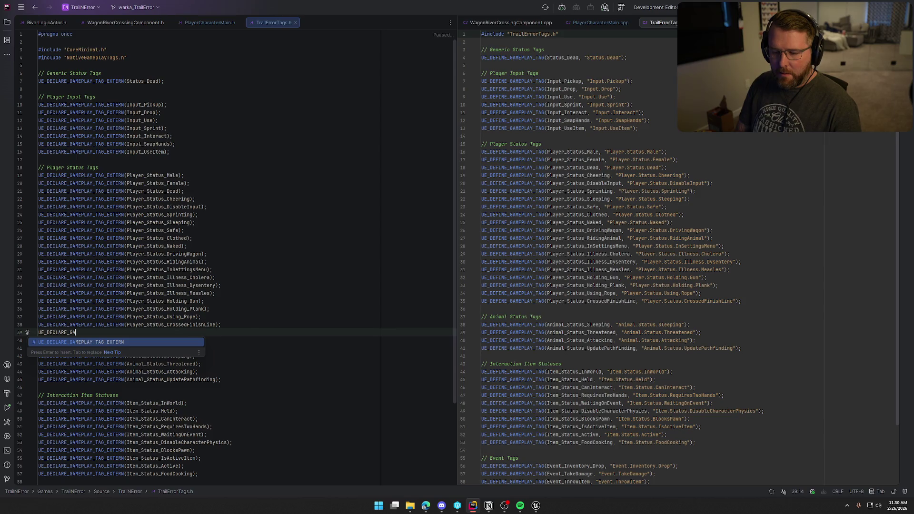
{"action": "key", "text": "Return"}
{"action": "type", "text": "P"}
{"action": "type", "text": "layer_Status_S"}
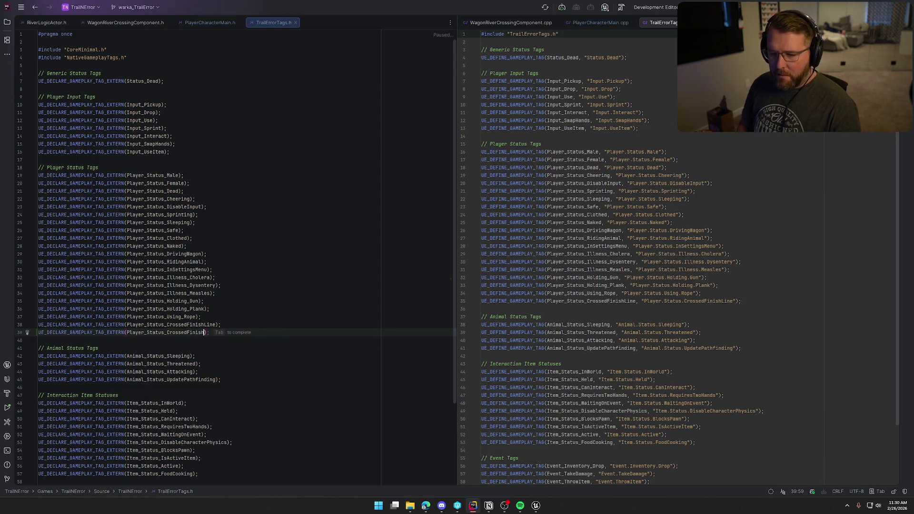
{"action": "type", "text": "wimming"}
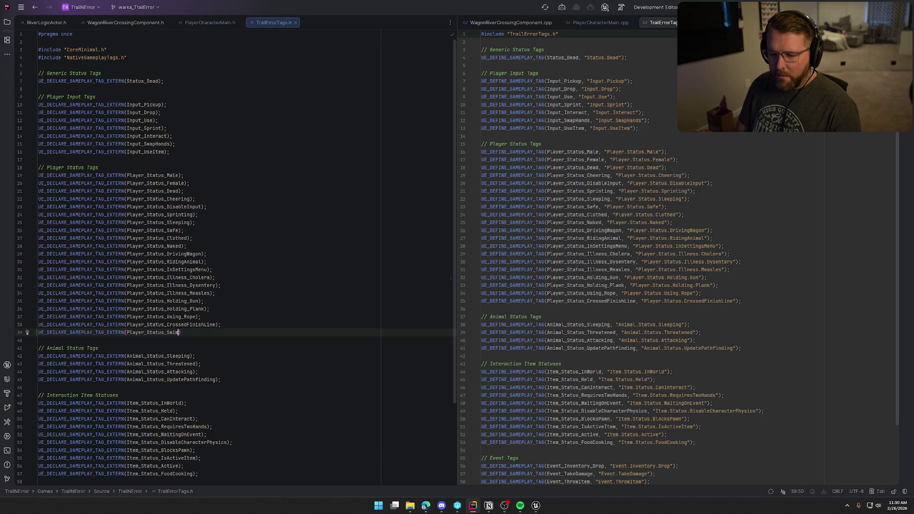
{"action": "type", "text": ");"}
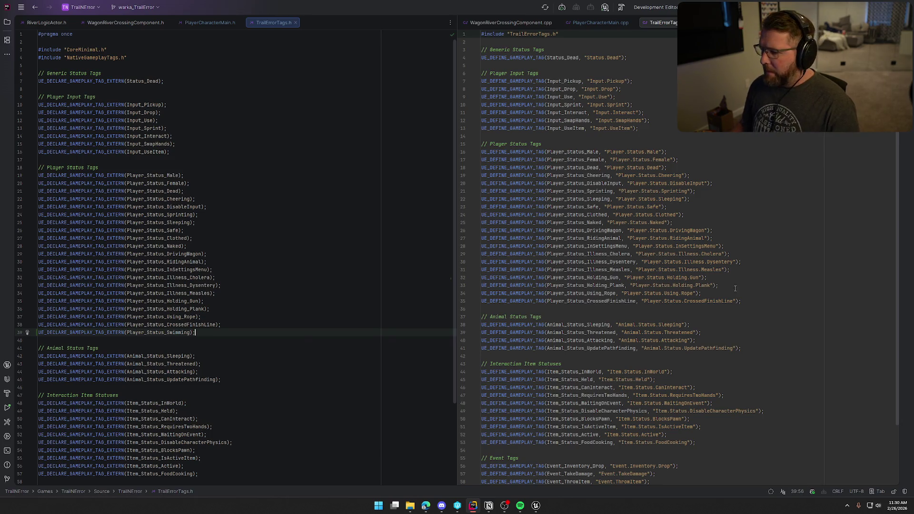
Define Player_Status_Swimming as "Player.Status.Swimming" in TrailErrorTags.cpp and close both files
{"action": "left_click", "coordinate": [785, 300]}
{"action": "key", "text": "Return"}
{"action": "key", "text": "Tab"}
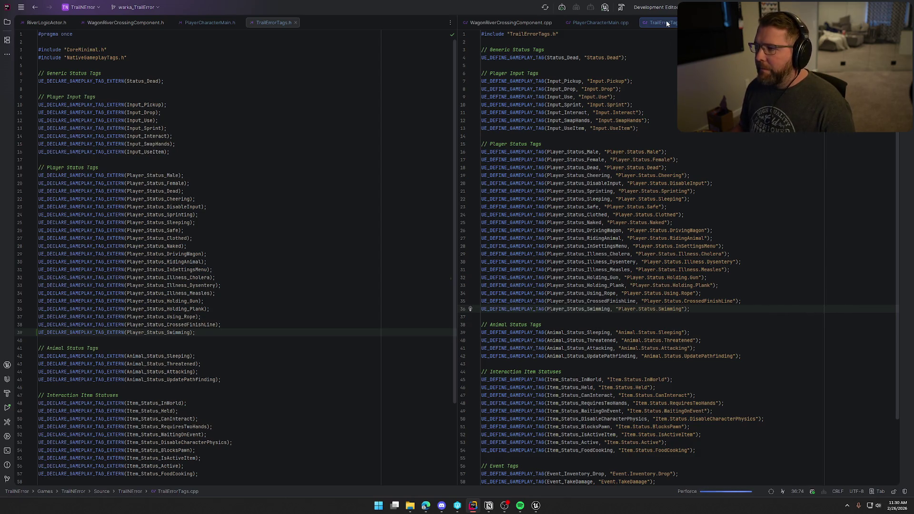
{"action": "middle_click", "coordinate": [666, 21]}
{"action": "left_click", "coordinate": [295, 22]}
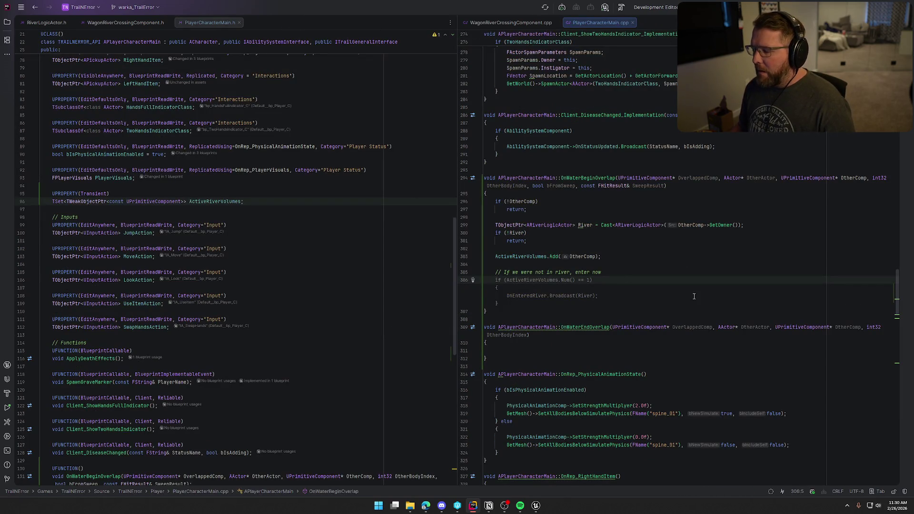
Write the condition if (!AbilitySystemComponent->HasMatchingGameplayTag(Player_Status_Swimming)) in OnWaterBeginOverlap
{"action": "type", "text": "if ("}
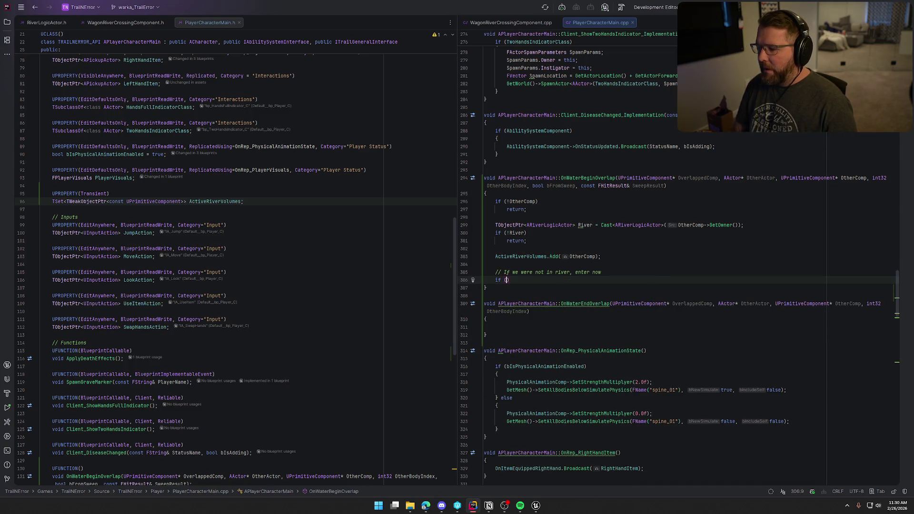
{"action": "scroll", "coordinate": [166, 311], "scroll_direction": "up", "scroll_amount": 6}
{"action": "scroll", "coordinate": [167, 311], "scroll_direction": "up", "scroll_amount": 13}
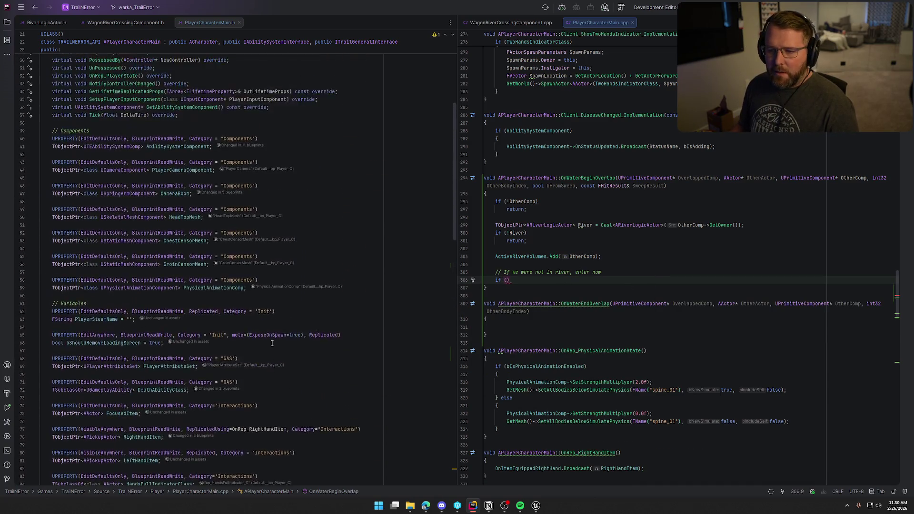
{"action": "type", "text": "Abi"}
{"action": "key", "text": "Return"}
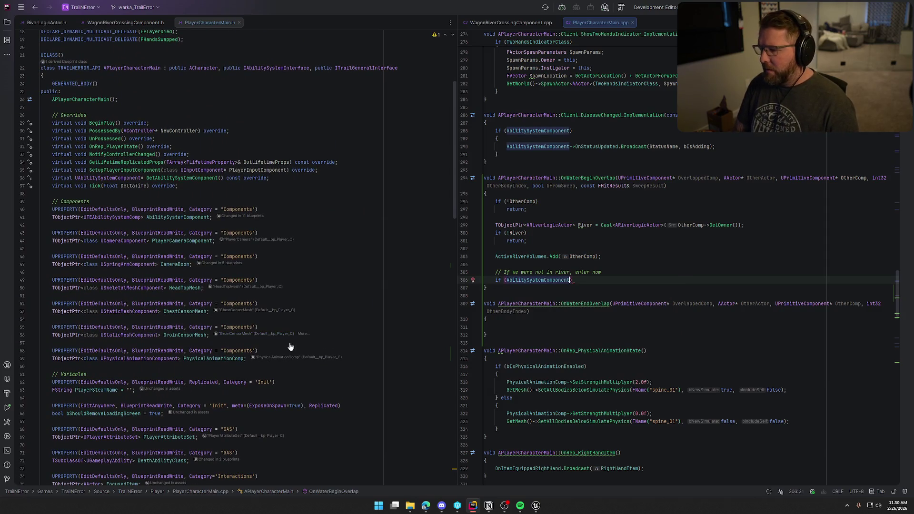
{"action": "type", "text": ".HasT"}
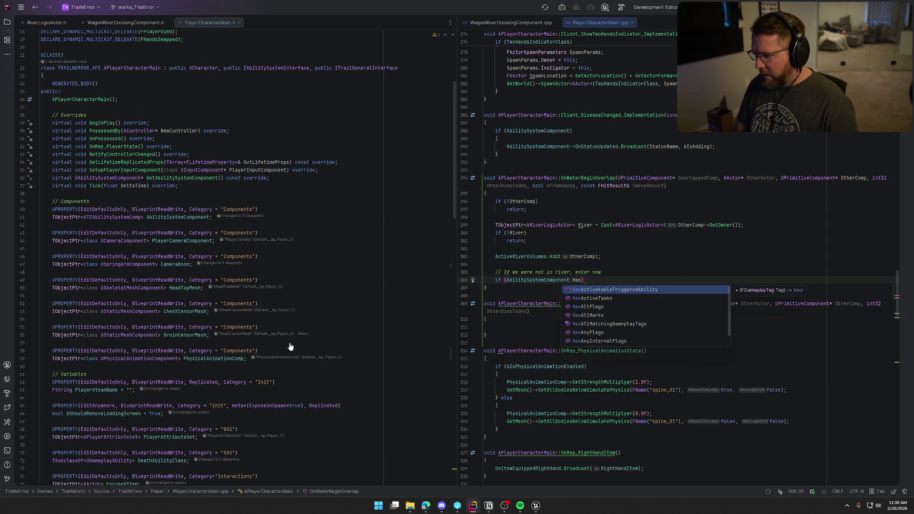
{"action": "key", "text": "Down"}
{"action": "key", "text": "Down"}
{"action": "key", "text": "Down"}
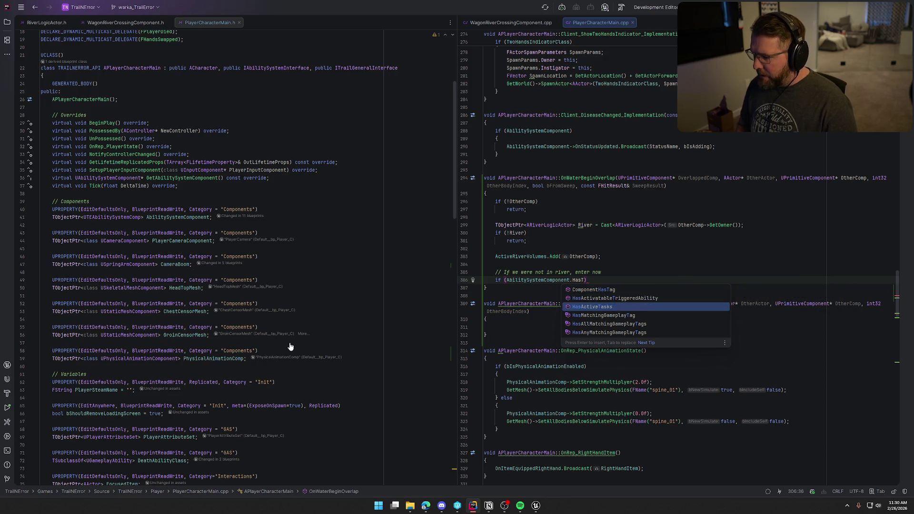
{"action": "key", "text": "Return"}
{"action": "type", "text": "Player_Statu"}
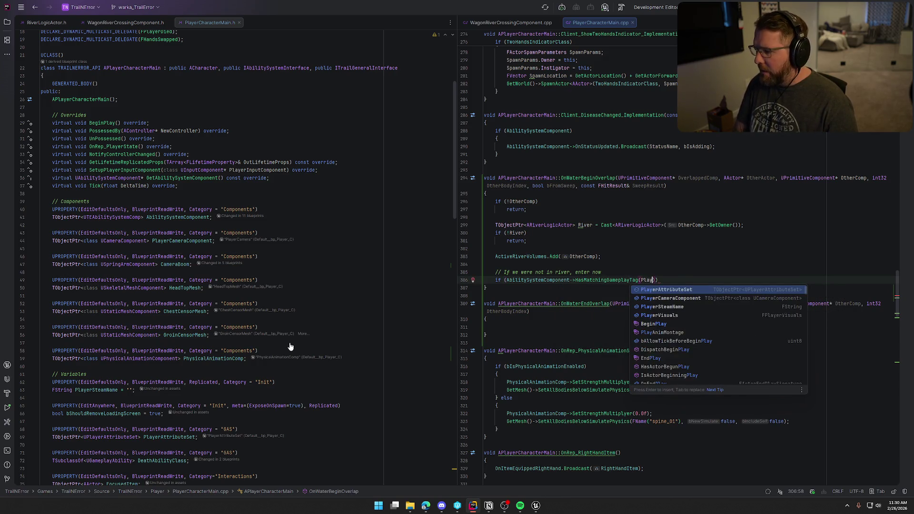
{"action": "type", "text": "s_Sw"}
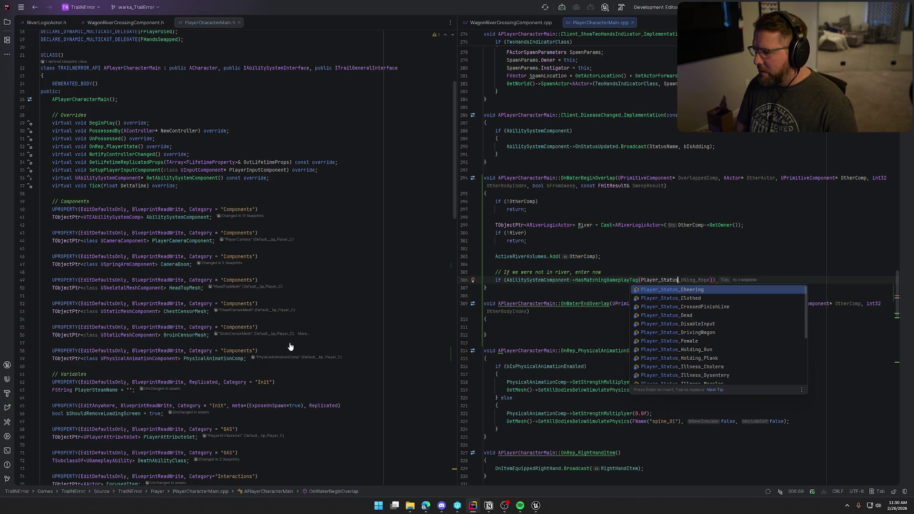
{"action": "key", "text": "Return"}
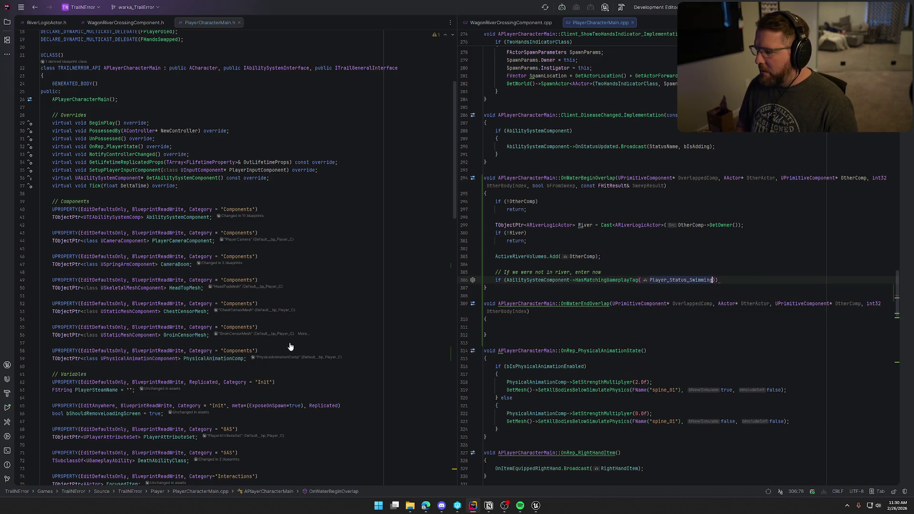
{"action": "left_click", "coordinate": [507, 280]}
{"action": "type", "text": "!"}
Add a block calling AbilitySystemComponent->AddLooseGameplayTag(Player_Status_Swimming) under the if
{"action": "key", "text": "End"}
{"action": "key", "text": "Return"}
{"action": "type", "text": "{"}
{"action": "key", "text": "Return"}
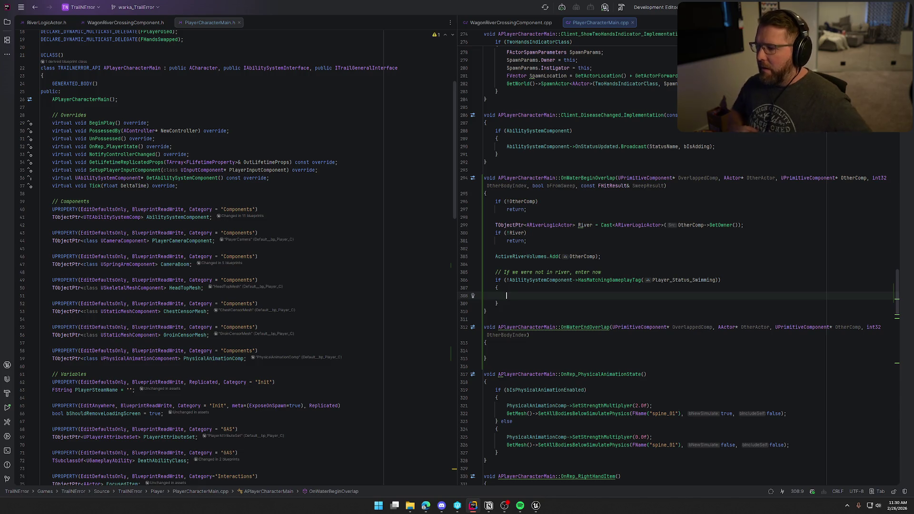
{"action": "type", "text": "AbilitySystemComponent"}
{"action": "key", "text": "Return"}
{"action": "type", "text": "-"}
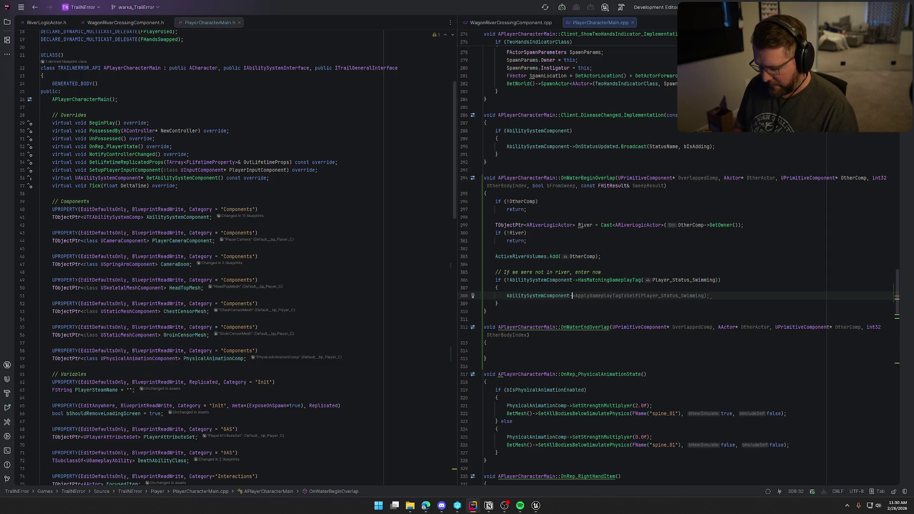
{"action": "type", "text": ">AddLo"}
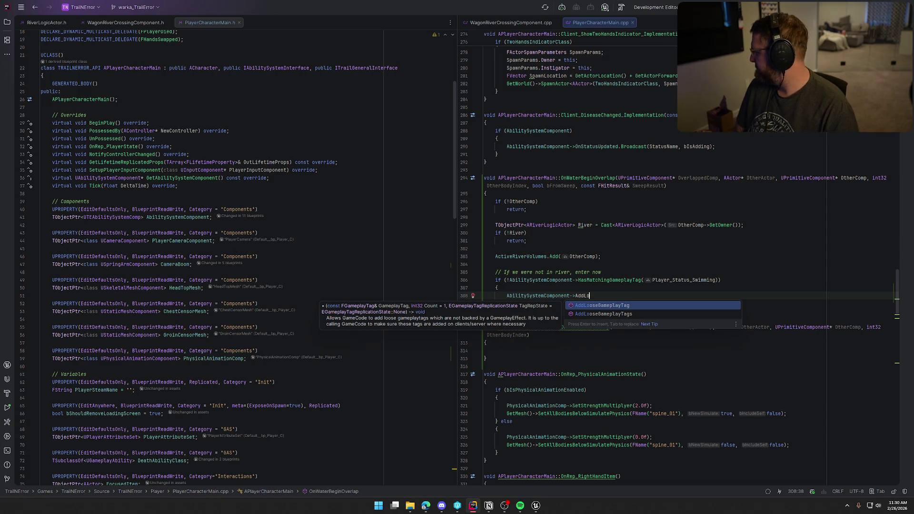
{"action": "key", "text": "Return"}
{"action": "key", "text": "Tab"}
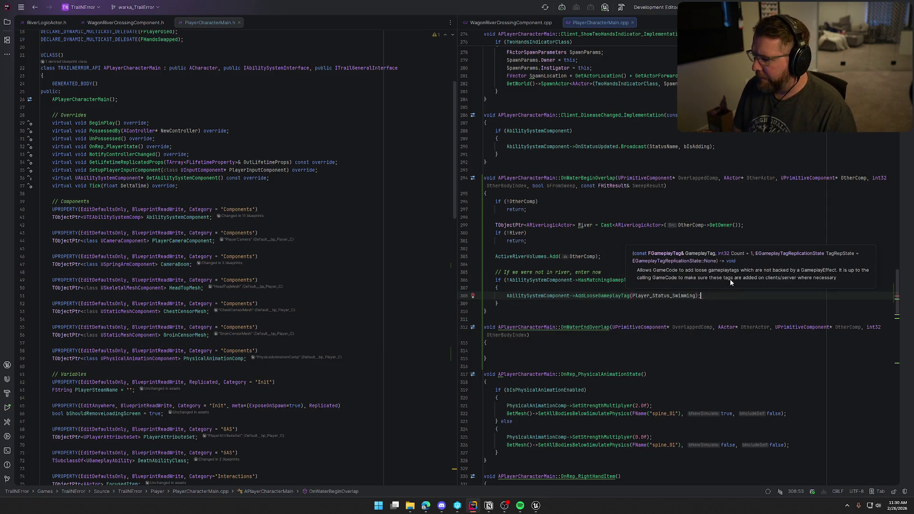
Try extra true and count arguments on AddLooseGameplayTag, then remove them, leaving only the tag
{"action": "key", "text": "Left"}
{"action": "key", "text": "Left"}
{"action": "type", "text": ","}
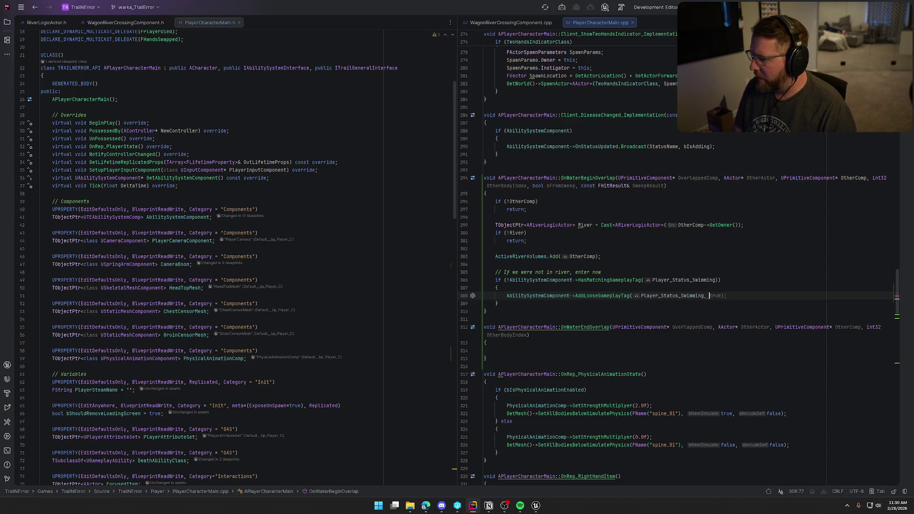
{"action": "key", "text": "Tab"}
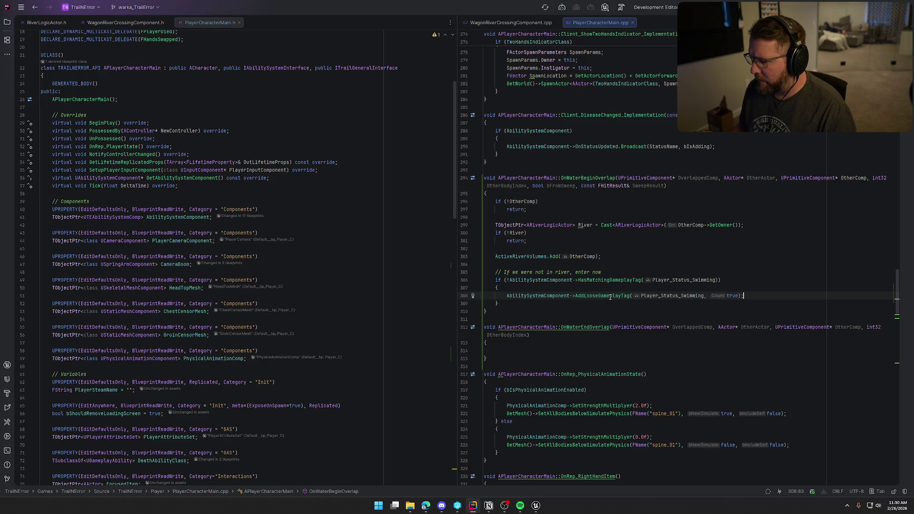
{"action": "mouse_move", "coordinate": [610, 297]}
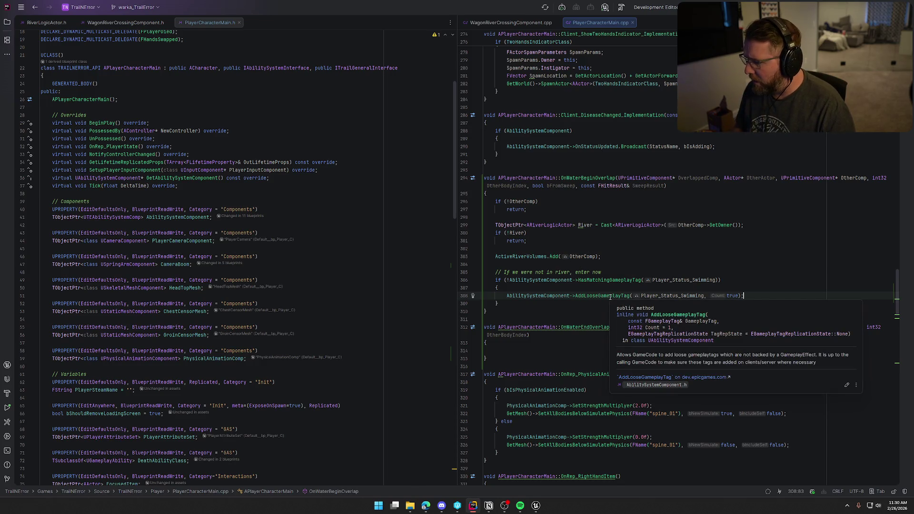
{"action": "key", "text": "Left"}
{"action": "key", "text": "Left"}
{"action": "key", "text": "BackSpace"}
{"action": "key", "text": "BackSpace"}
{"action": "key", "text": "BackSpace"}
{"action": "type", "text": "1, "}
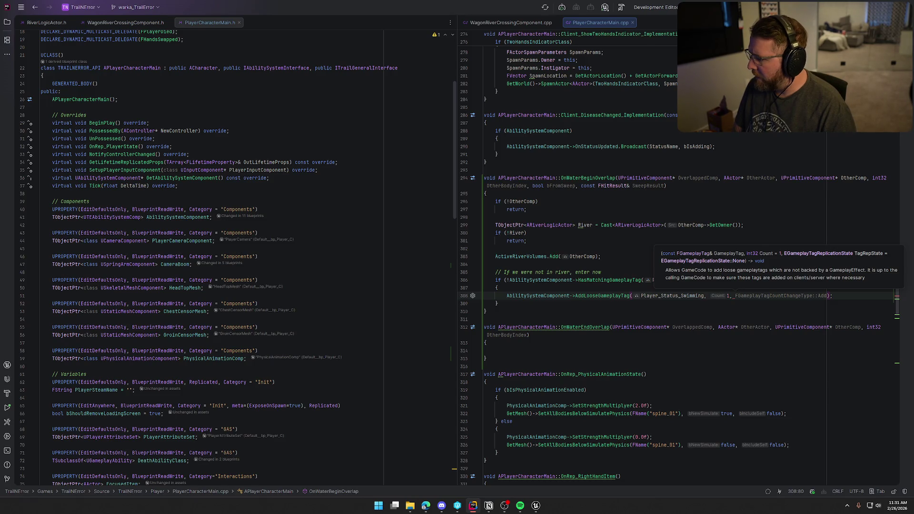
{"action": "type", "text": "E"}
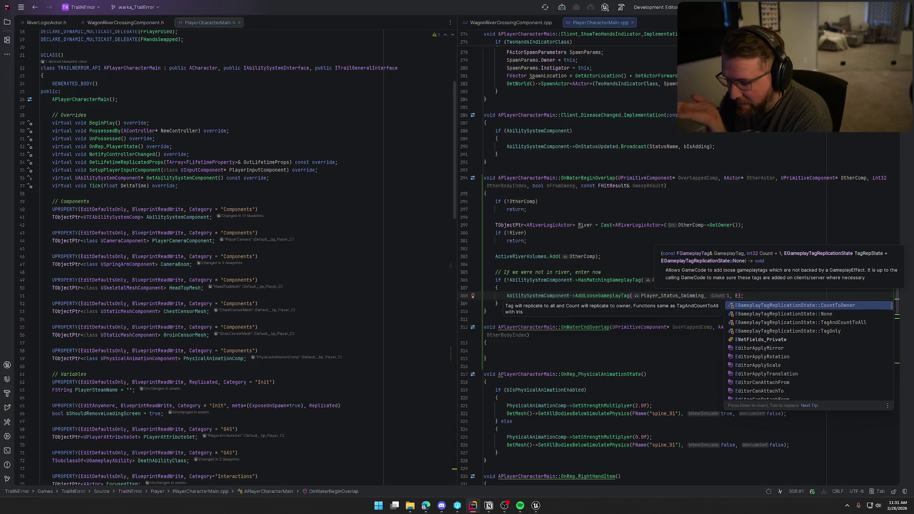
{"action": "key", "text": "BackSpace"}
{"action": "key", "text": "BackSpace"}
{"action": "key", "text": "BackSpace"}
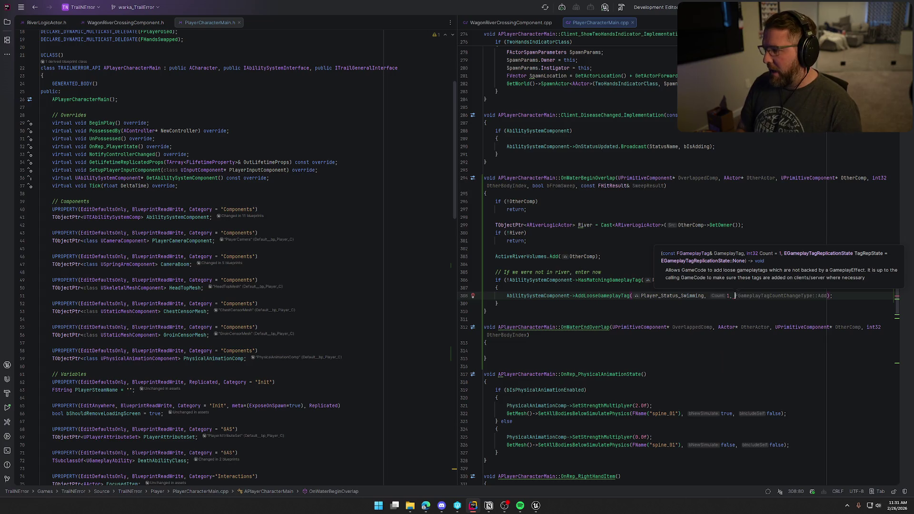
{"action": "key", "text": "Right"}
{"action": "key", "text": "Right"}
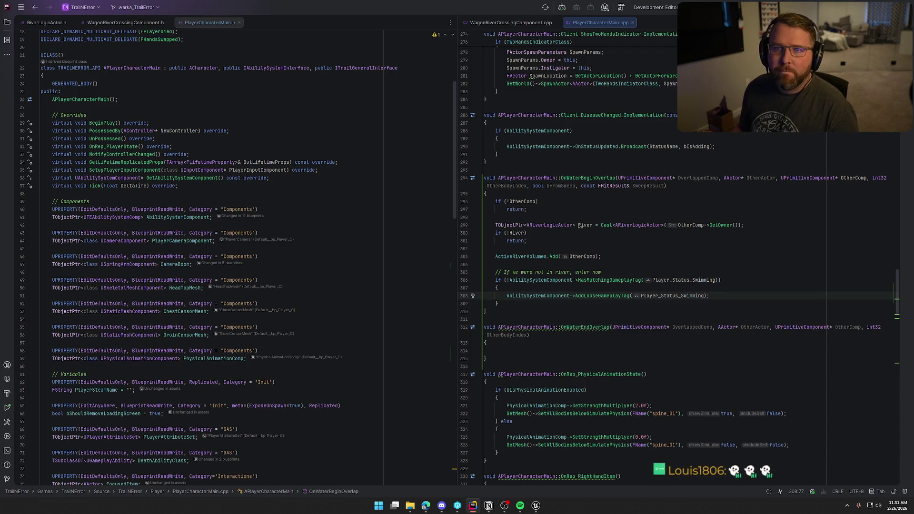
{"action": "left_click", "coordinate": [504, 22]}
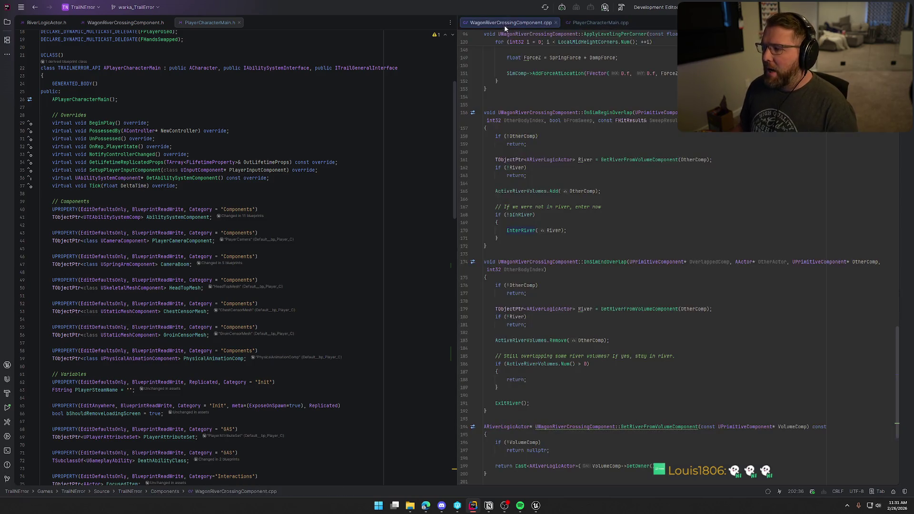
Copy OnSimEndOverlap's body from WagonRiverCrossingComponent.cpp into the empty OnWaterEndOverlap
{"action": "scroll", "coordinate": [540, 234], "scroll_direction": "down", "scroll_amount": 4}
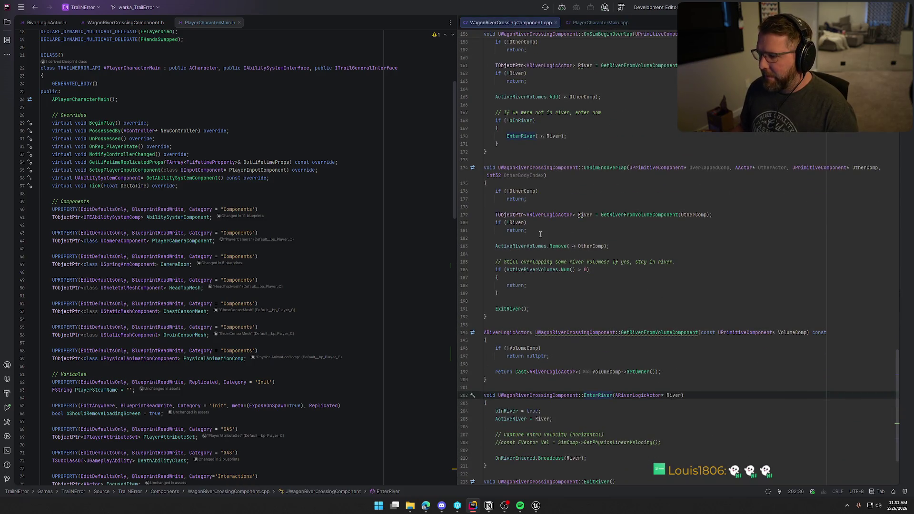
{"action": "left_click", "coordinate": [494, 193]}
{"action": "key", "text": "ctrl+w"}
{"action": "key", "text": "ctrl+w"}
{"action": "key", "text": "ctrl+w"}
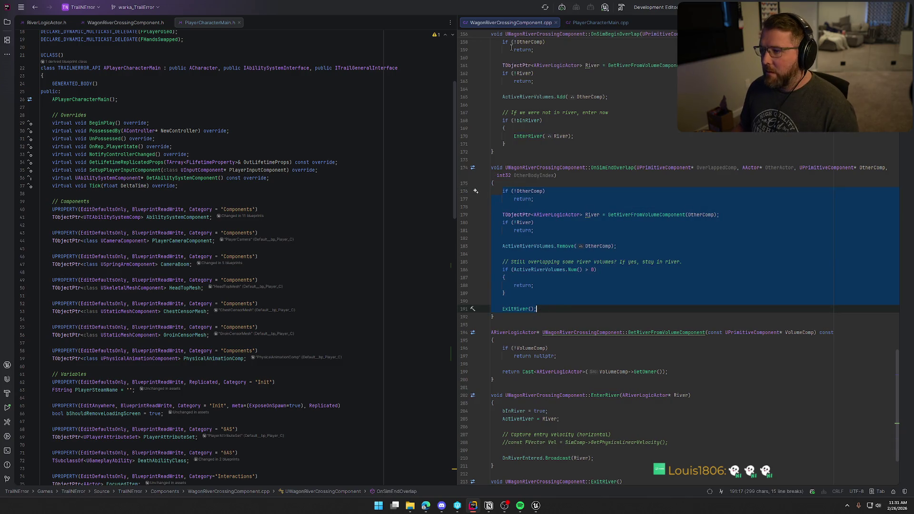
{"action": "left_click", "coordinate": [597, 22]}
{"action": "left_click", "coordinate": [513, 351]}
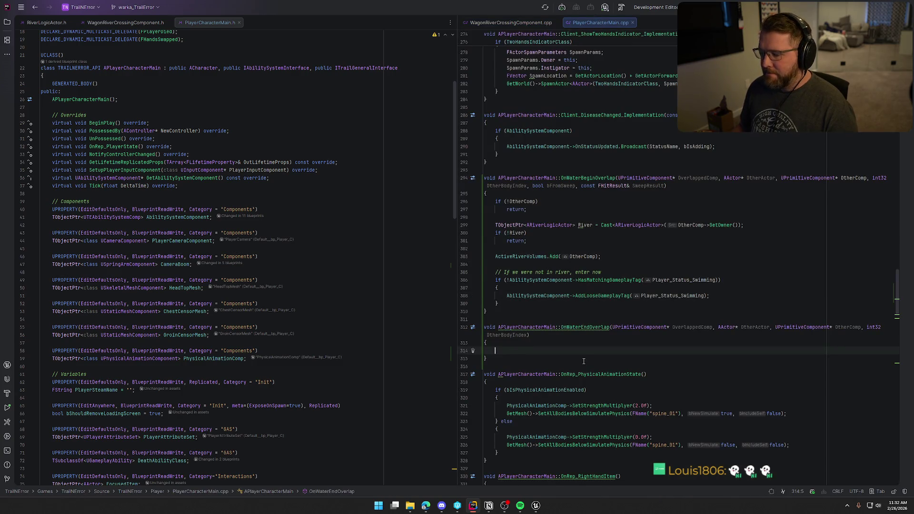
{"action": "type", "text": "if (!OtherComp)         return;      TObjectPtr<ARiverLogicActor> River = GetRiverFromVolumeComponent(OtherComp);     if (!River)         return;      ActiveRiverVolumes.Remove(OtherComp);      // Still overlapping some river volumes? If yes, stay in river.     if (ActiveRiverVolumes.Num() > 0)     {         return;     }      ExitRiver();"}
Replace the end handler's GetRiverFromVolumeComponent call with the Cast river lookup from the begin handler
{"action": "scroll", "coordinate": [633, 301], "scroll_direction": "down", "scroll_amount": 10}
{"action": "scroll", "coordinate": [633, 301], "scroll_direction": "up", "scroll_amount": 5}
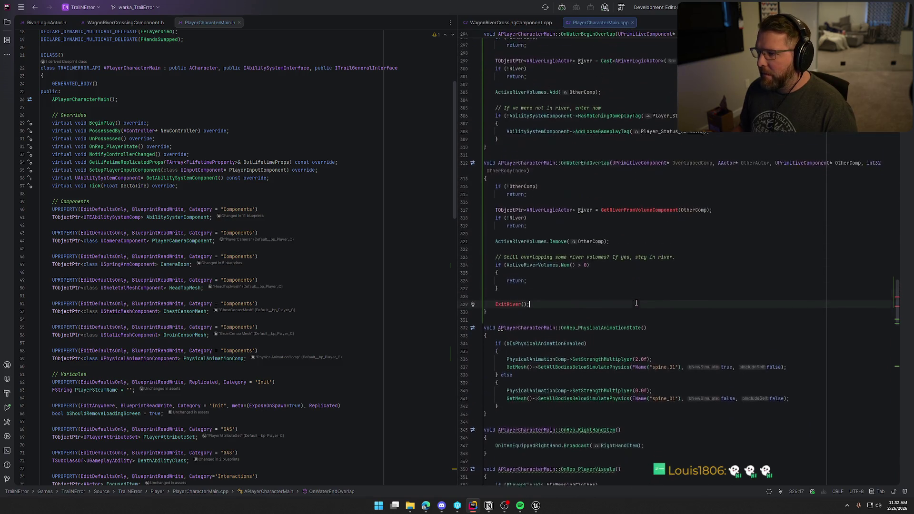
{"action": "scroll", "coordinate": [607, 230], "scroll_direction": "up", "scroll_amount": 1}
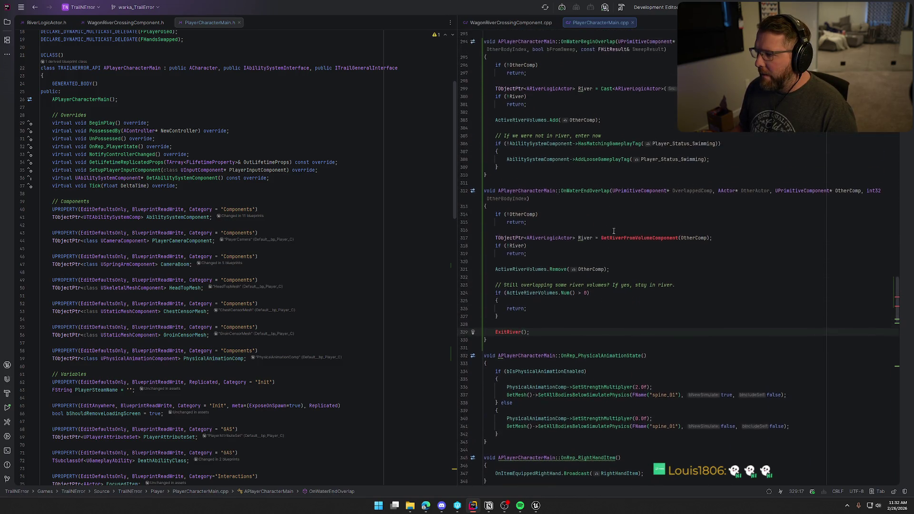
{"action": "left_click", "coordinate": [601, 94]}
{"action": "key", "text": "shift+End"}
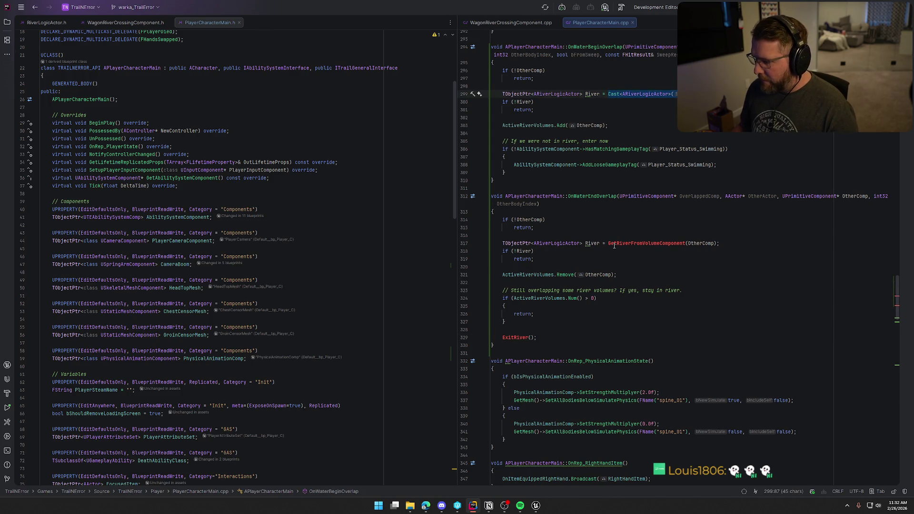
{"action": "left_click", "coordinate": [609, 244]}
{"action": "key", "text": "shift+End"}
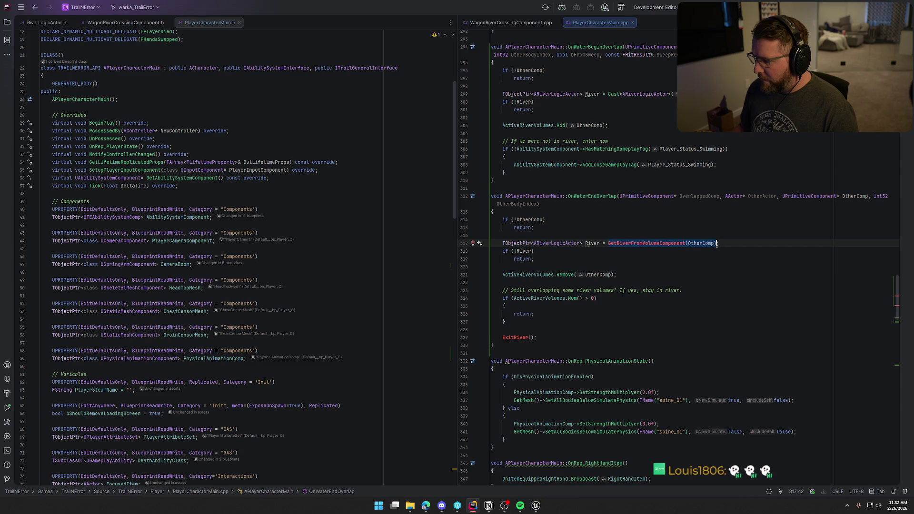
{"action": "type", "text": "Cast<ARiverLogicActor>(OtherComp->GetOwner())"}
{"action": "key", "text": "End"}
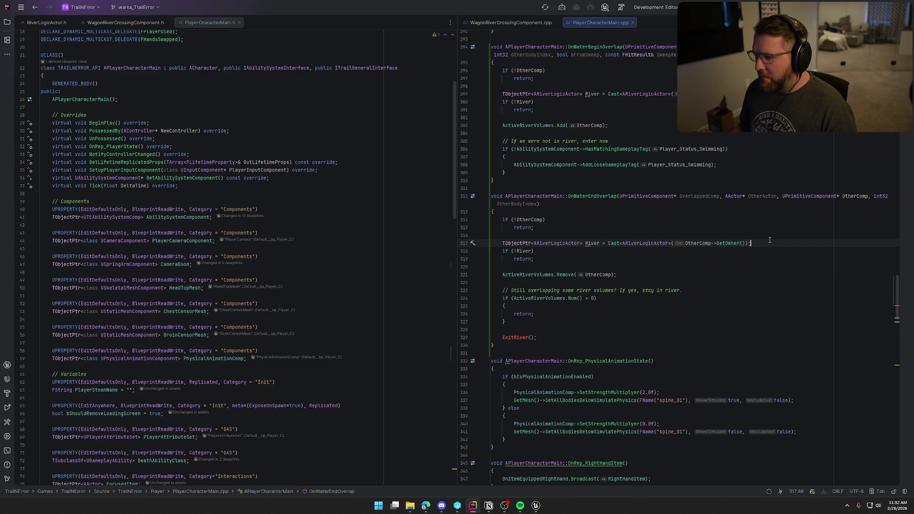
Replace the ExitRiver() call with the suggested RemoveLooseGameplayTag(Player_Status_Swimming) block
{"action": "left_click", "coordinate": [628, 276]}
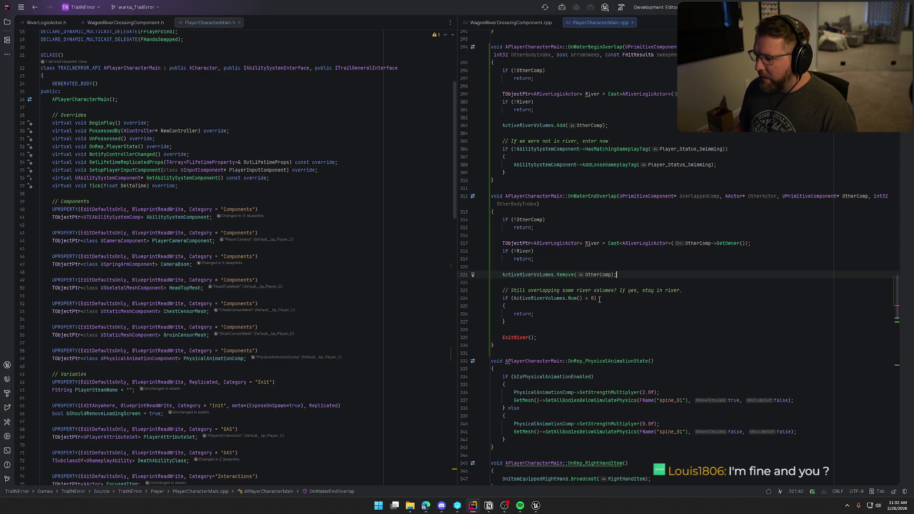
{"action": "left_click", "coordinate": [550, 336]}
{"action": "key", "text": "shift+Home"}
{"action": "key", "text": "BackSpace"}
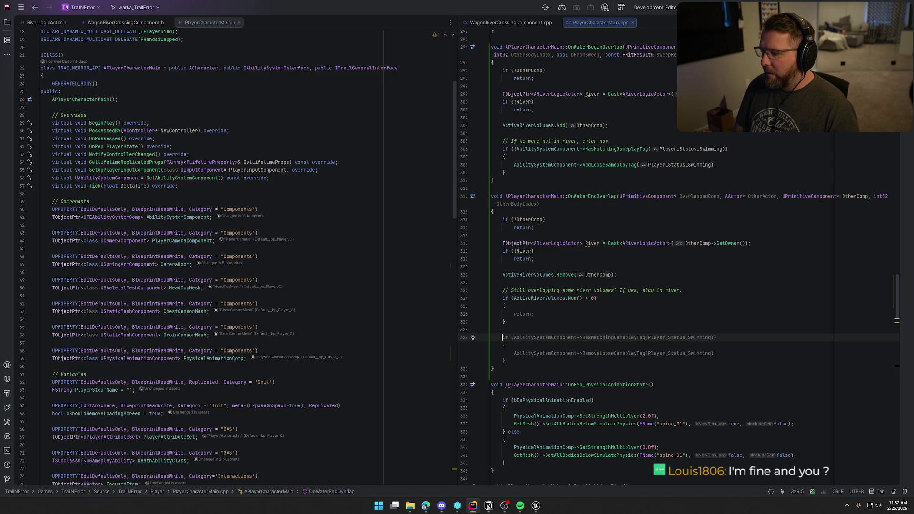
{"action": "key", "text": "Tab"}
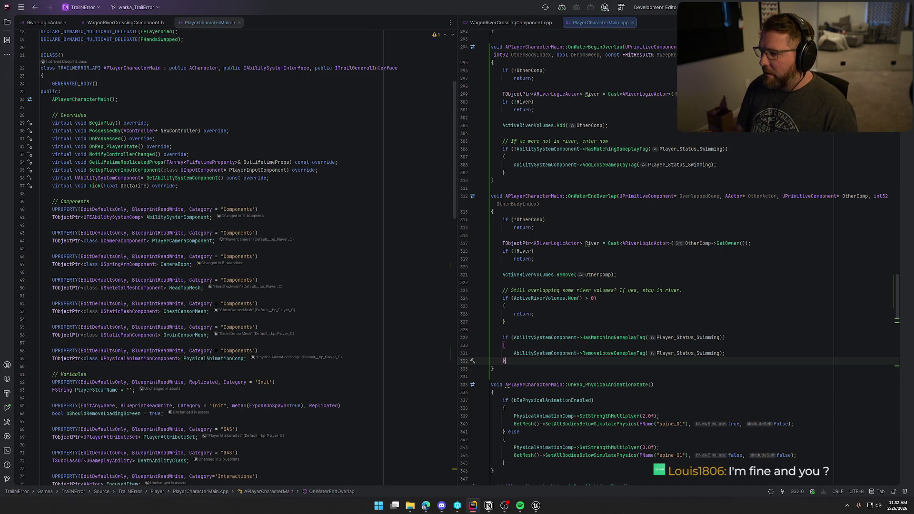
{"action": "left_click", "coordinate": [723, 169]}
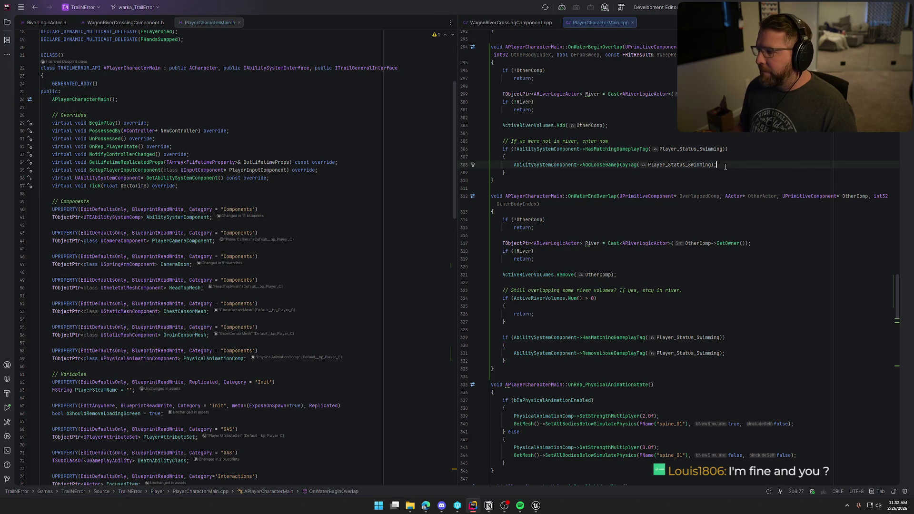
Start a GetMovementComponent()->Set call on a new line below AddLooseGameplayTag
{"action": "key", "text": "Return"}
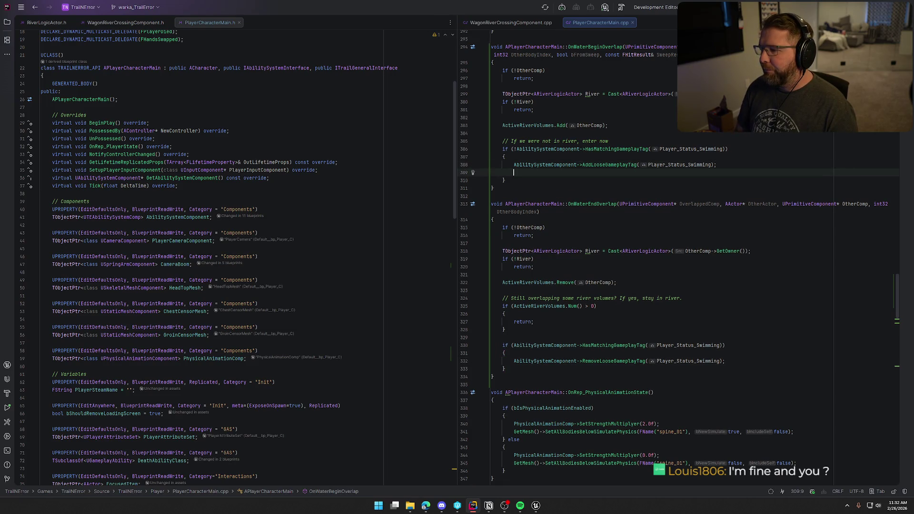
{"action": "type", "text": "G"}
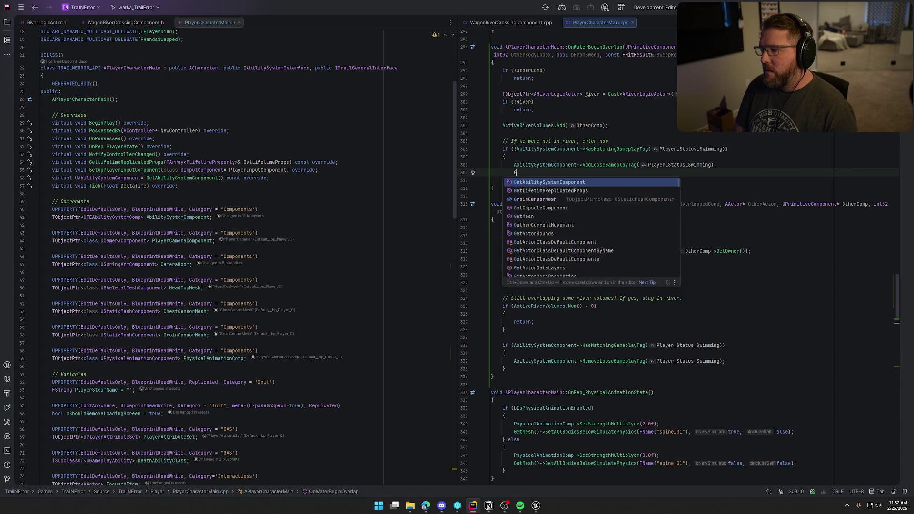
{"action": "type", "text": "etMovementC"}
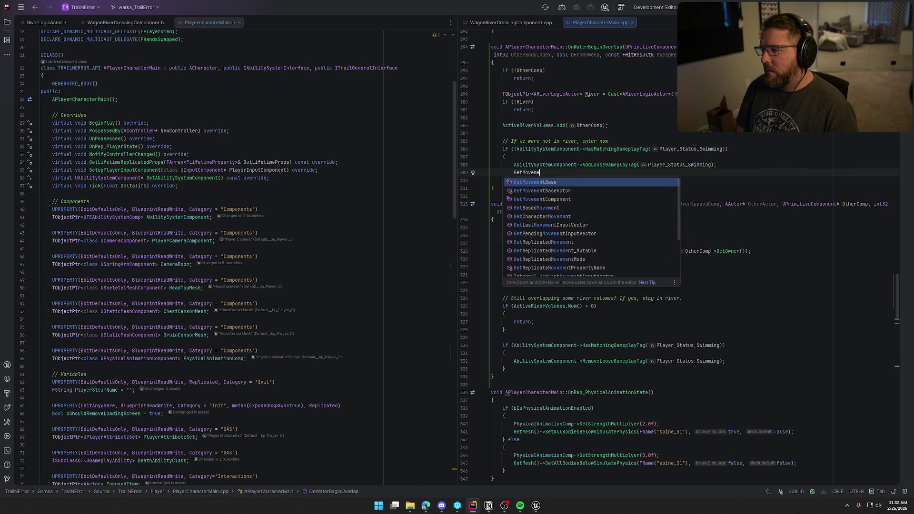
{"action": "key", "text": "Return"}
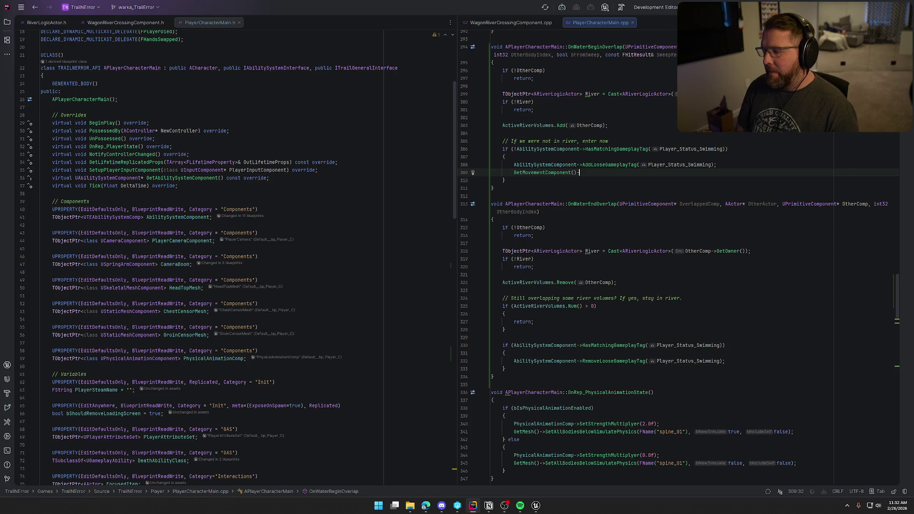
{"action": "type", "text": "->Set"}
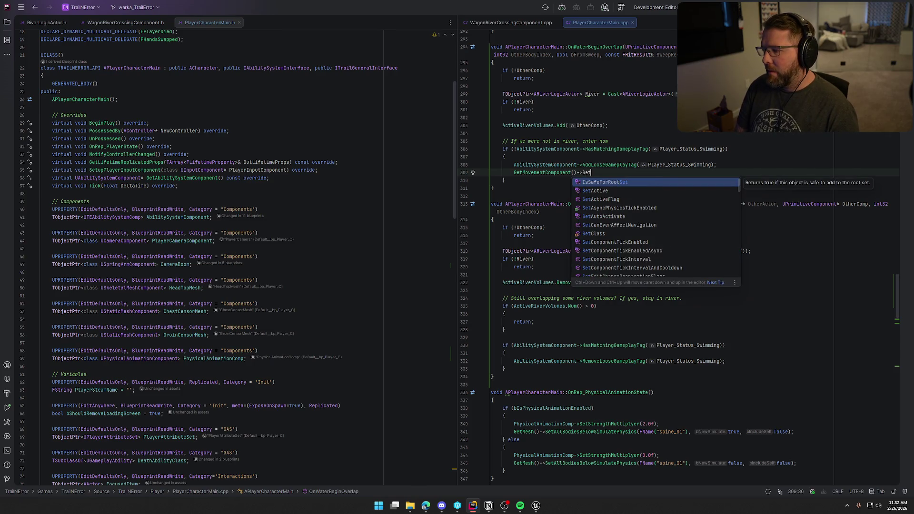
Erase the unfinished GetMovementComponent()-> call and open the AI chat assistant
{"action": "key", "text": "Escape"}
{"action": "key", "text": "BackSpace"}
{"action": "key", "text": "BackSpace"}
{"action": "key", "text": "BackSpace"}
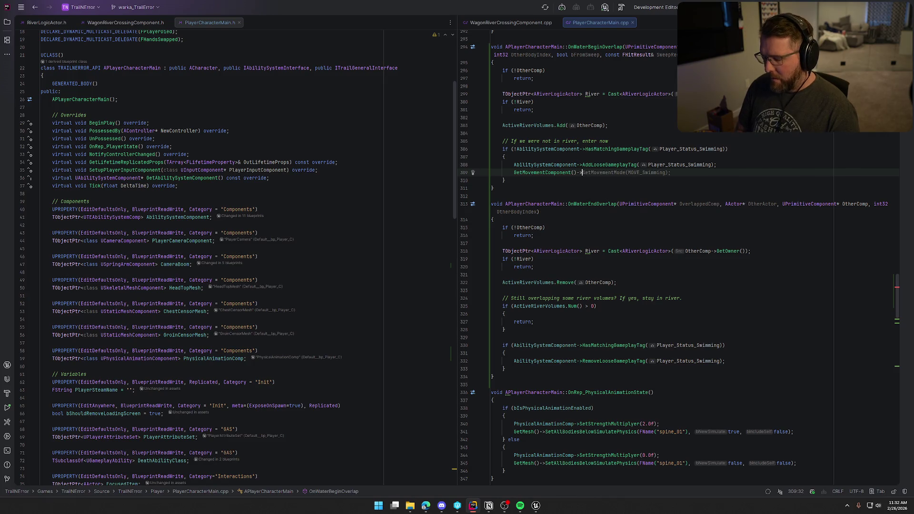
{"action": "type", "text": "Move"}
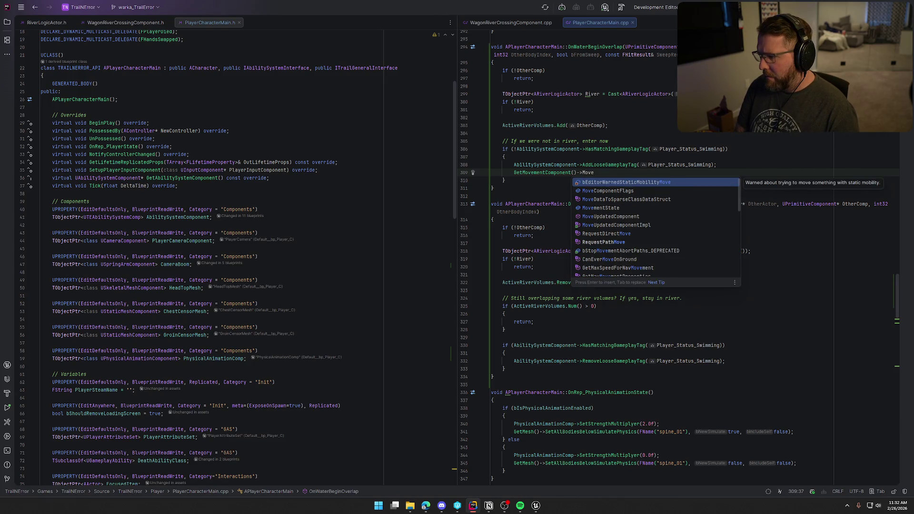
{"action": "type", "text": "ment"}
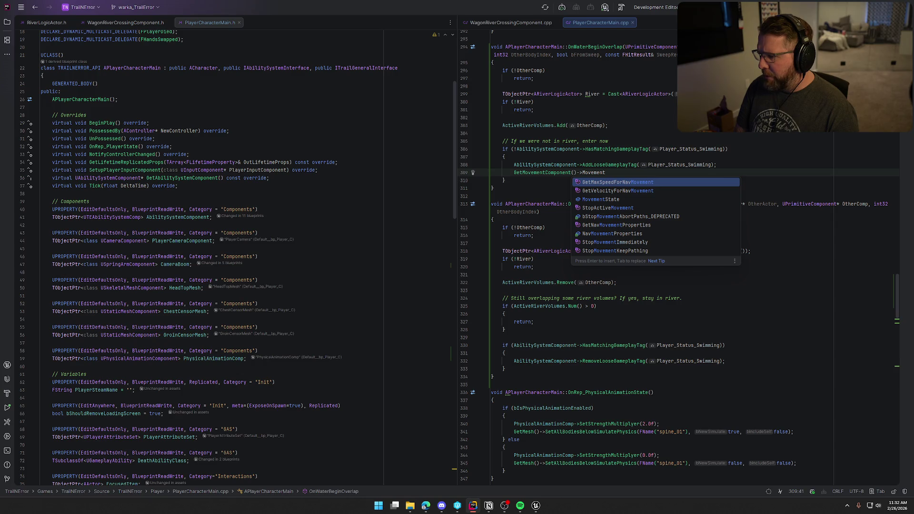
{"action": "key", "text": "BackSpace"}
{"action": "key", "text": "BackSpace"}
{"action": "key", "text": "BackSpace"}
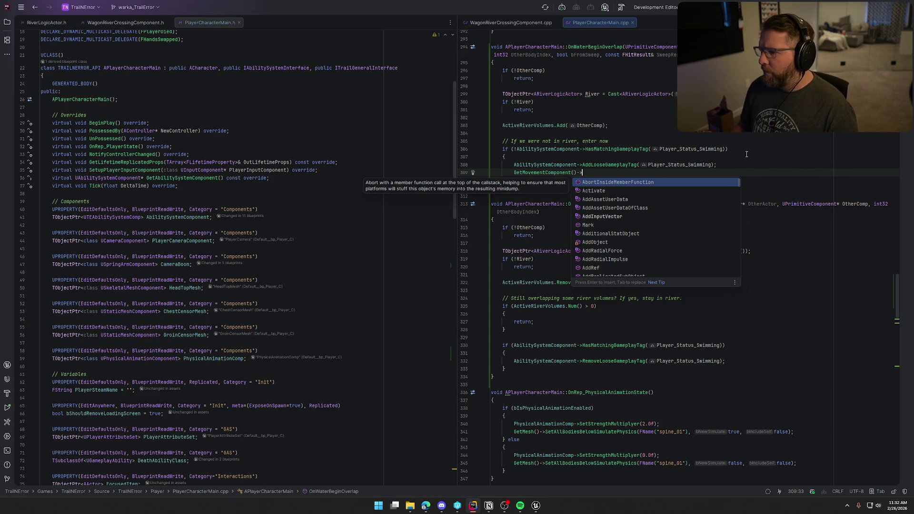
{"action": "key", "text": "Escape"}
{"action": "key", "text": "BackSpace"}
{"action": "left_click", "coordinate": [907, 40]}
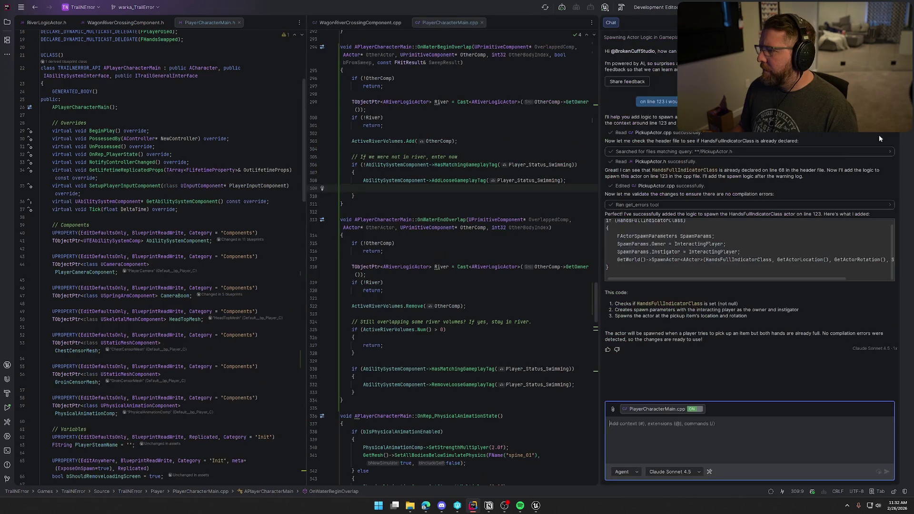
In a new Ask-mode chat, ask how to set the player's movement mode to swimming on the character movement component
{"action": "left_click", "coordinate": [879, 23]}
{"action": "left_click", "coordinate": [628, 472]}
{"action": "left_click", "coordinate": [619, 452]}
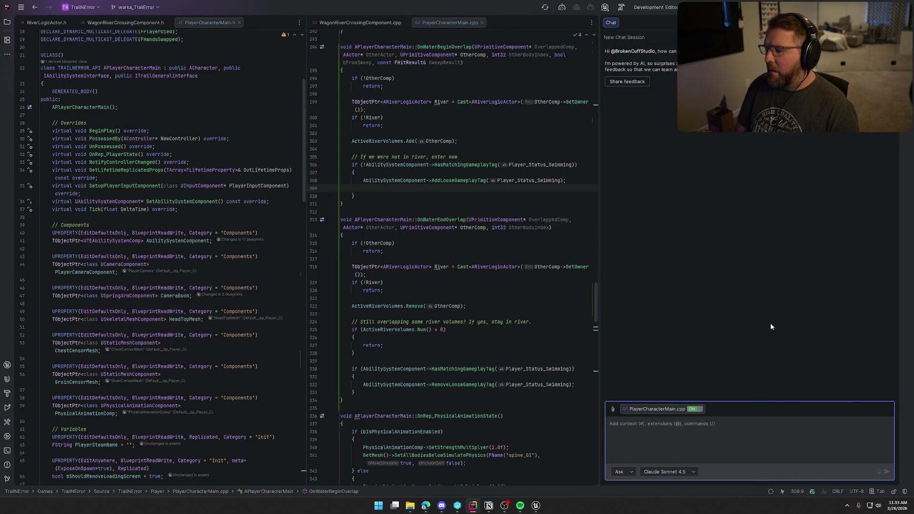
{"action": "type", "text": "how do i change the player"}
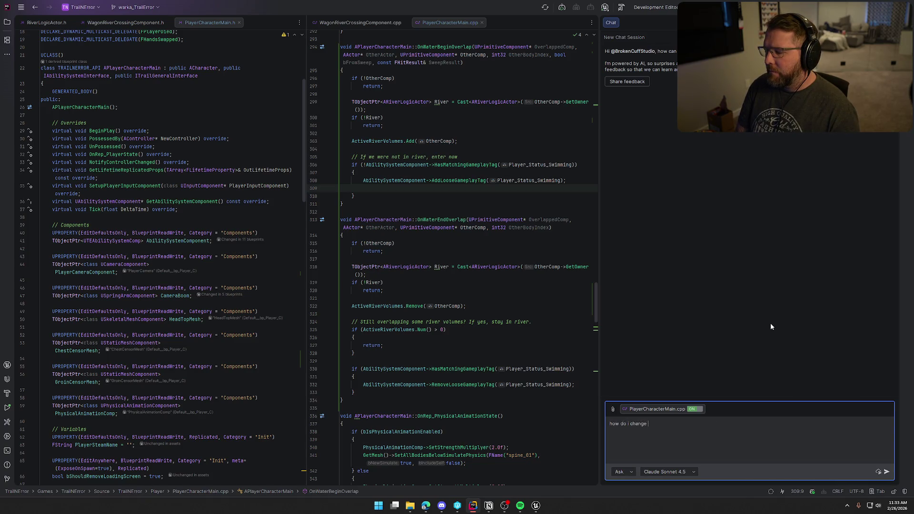
{"action": "type", "text": "s movmeen"}
{"action": "key", "text": "BackSpace"}
{"action": "key", "text": "BackSpace"}
{"action": "type", "text": "nt mode to swimming on the"}
{"action": "type", "text": "ir ch"}
{"action": "type", "text": "aract"}
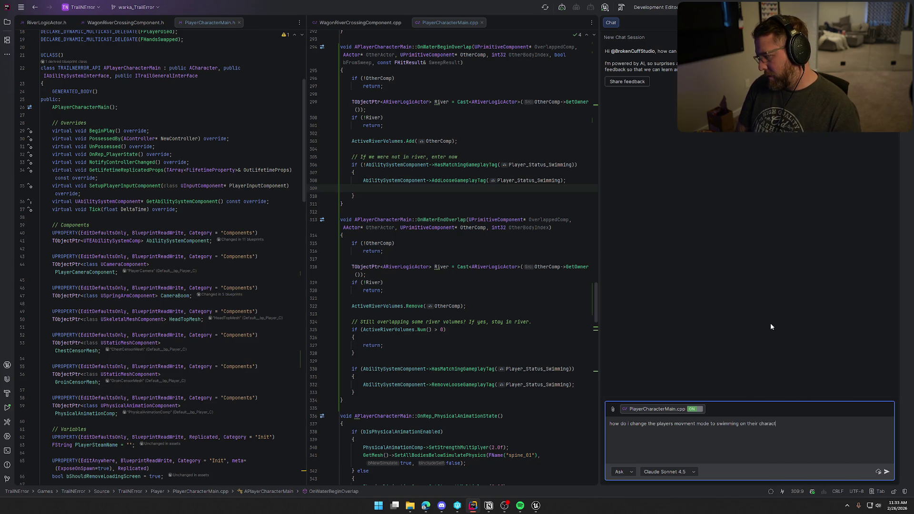
{"action": "type", "text": "er movement component"}
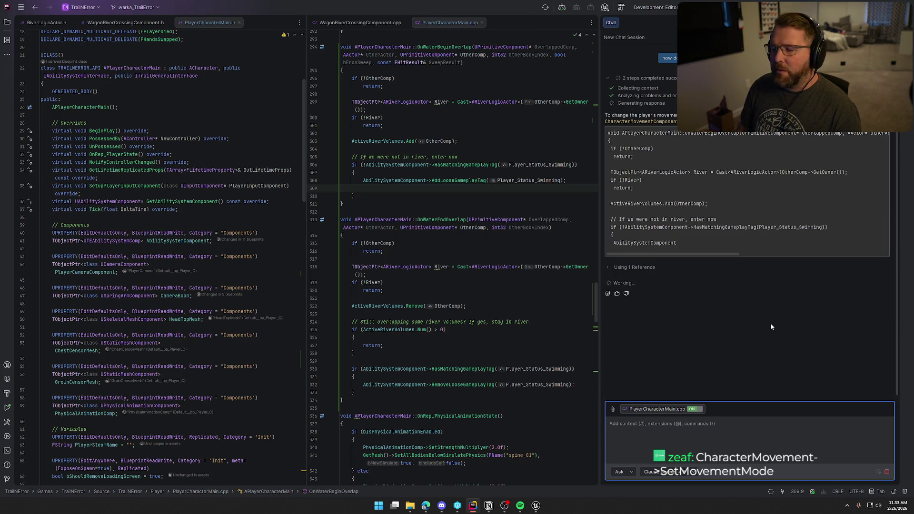
{"action": "left_click", "coordinate": [390, 192]}
Write CharacterMovement->SetMovementMode(MOVE_Swimming); on line 310
{"action": "type", "text": "Char"}
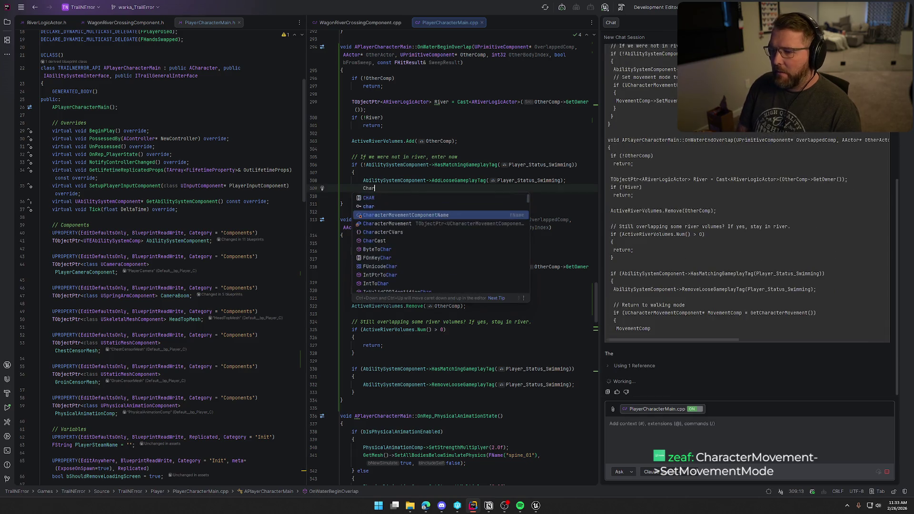
{"action": "type", "text": "acter"}
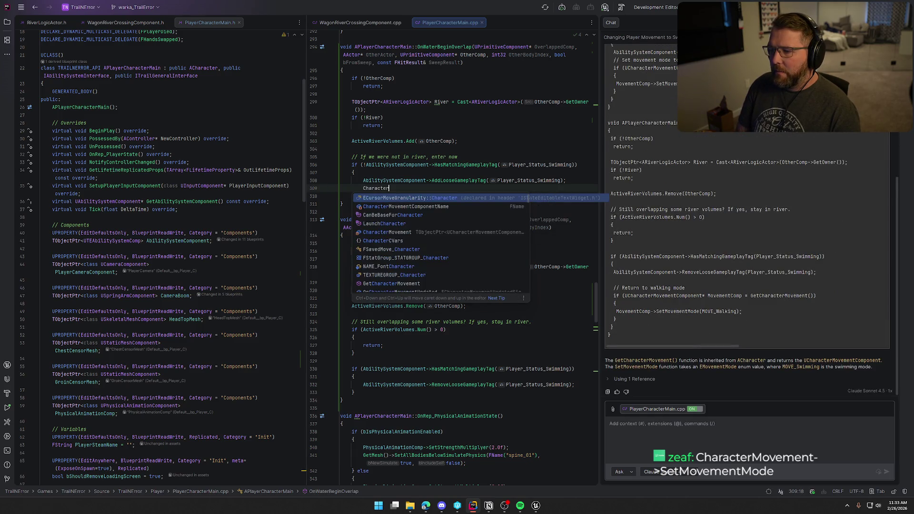
{"action": "type", "text": "Movement-?>"}
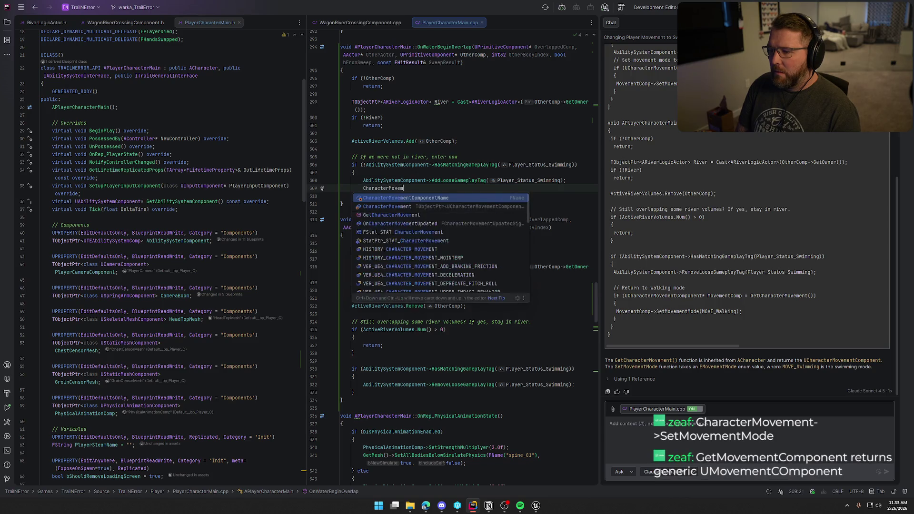
{"action": "key", "text": "BackSpace"}
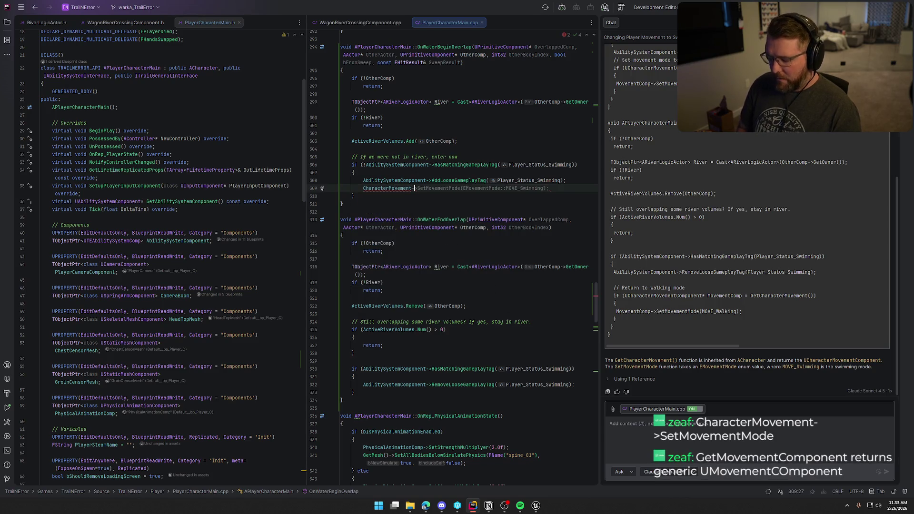
{"action": "type", "text": ">SetMovementMode("}
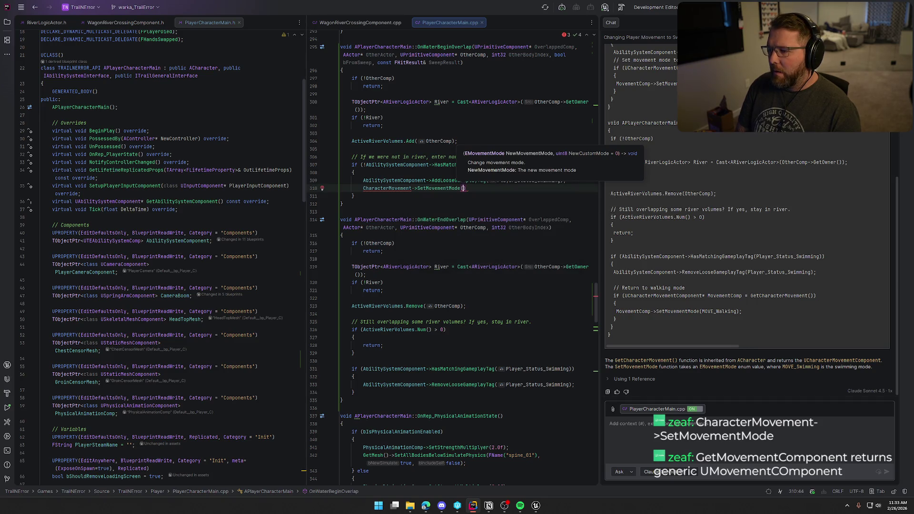
{"action": "type", "text": "E"}
{"action": "key", "text": "Down"}
{"action": "key", "text": "Down"}
{"action": "key", "text": "Down"}
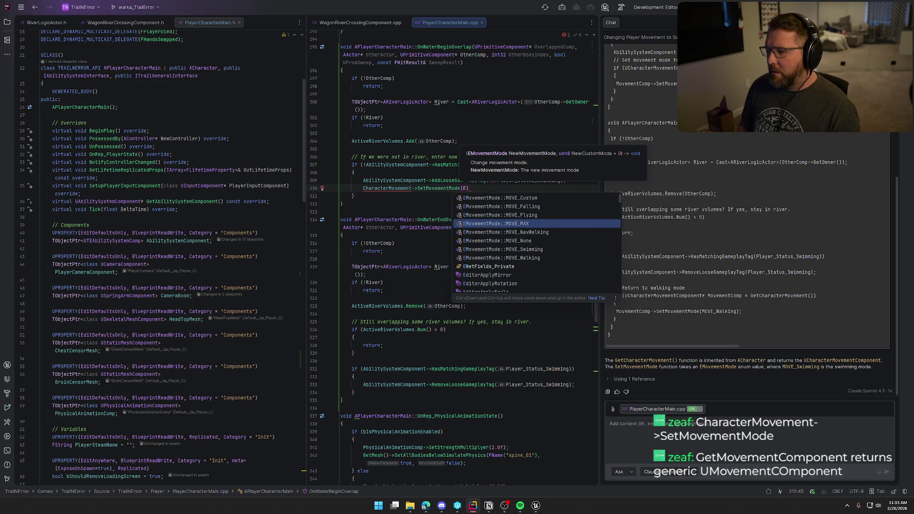
{"action": "type", "text": "MOVE_Swimming"}
{"action": "key", "text": "Return"}
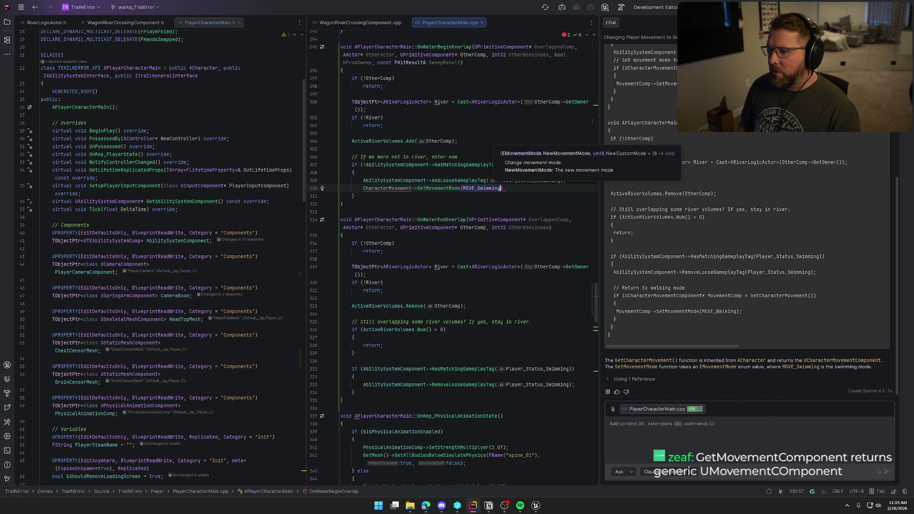
{"action": "key", "text": "Right"}
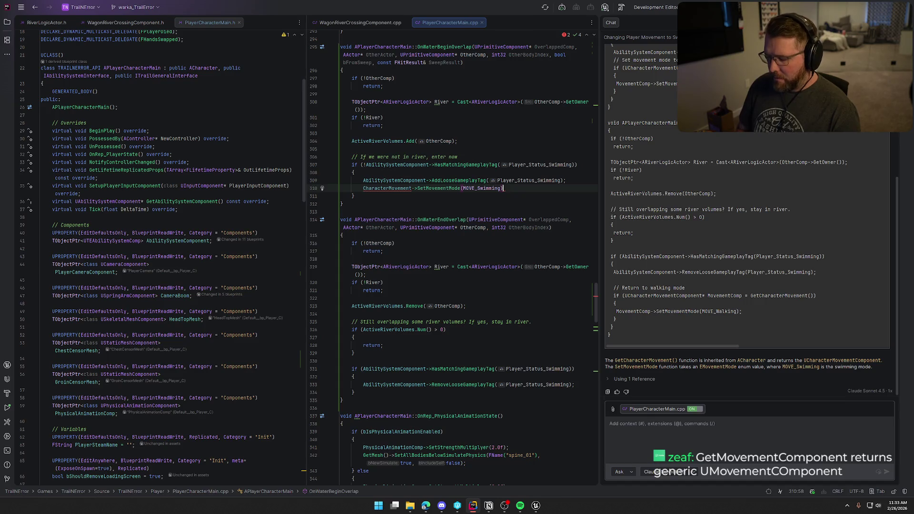
Replace CharacterMovement with GetCharacterMovement() in that call and close the AI chat
{"action": "double_click", "coordinate": [388, 189]}
{"action": "type", "text": "G"}
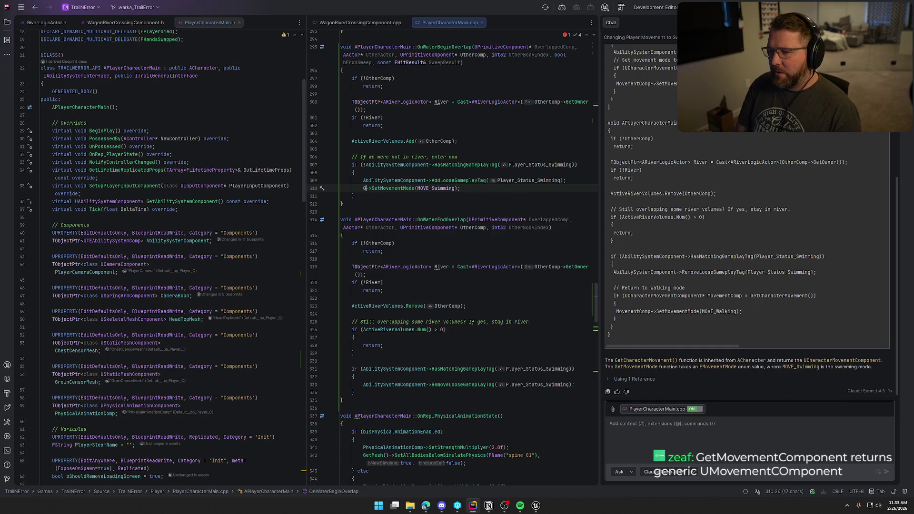
{"action": "type", "text": "etMove"}
{"action": "key", "text": "Return"}
{"action": "type", "text": "()"}
{"action": "key", "text": "ctrl+BackSpace"}
{"action": "key", "text": "ctrl+BackSpace"}
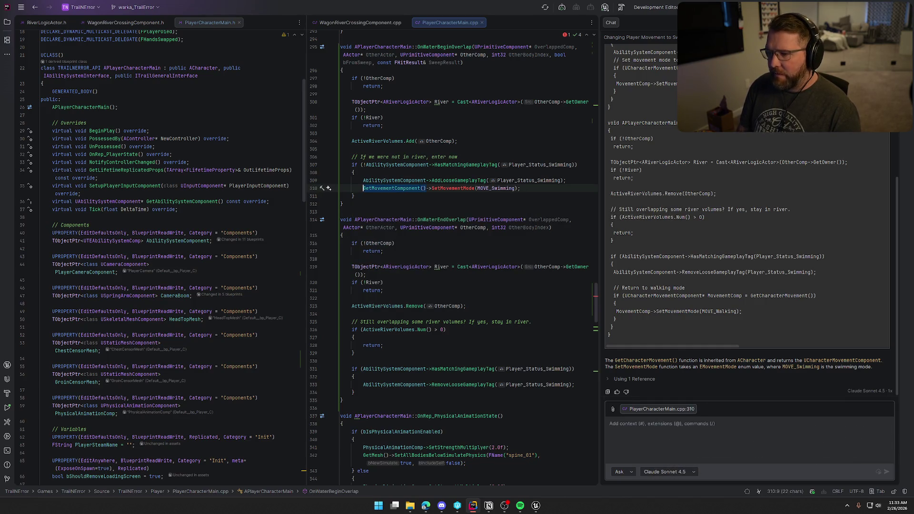
{"action": "key", "text": "ctrl+space"}
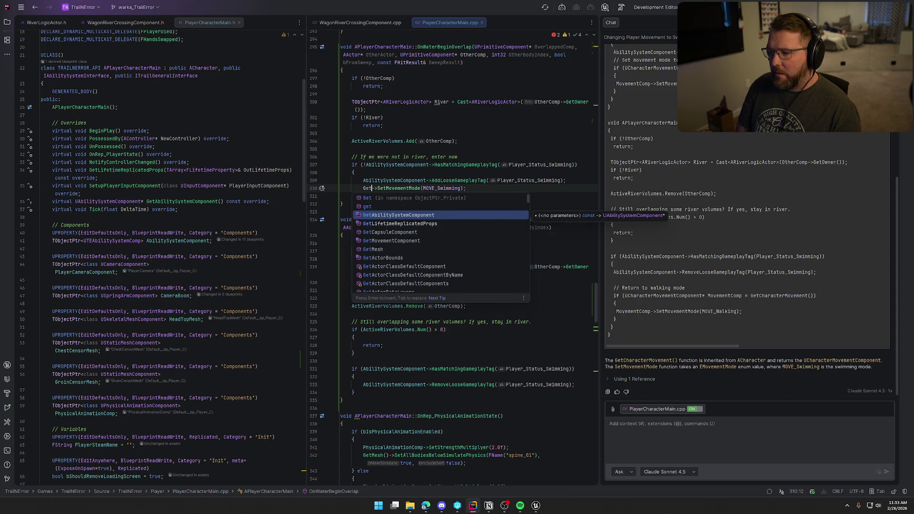
{"action": "type", "text": "Char"}
{"action": "key", "text": "Return"}
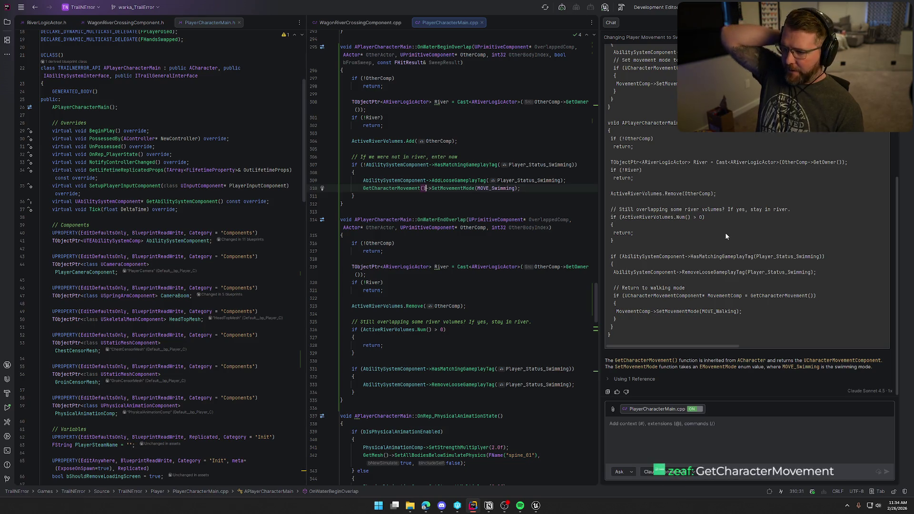
{"action": "scroll", "coordinate": [790, 226], "scroll_direction": "up", "scroll_amount": 5}
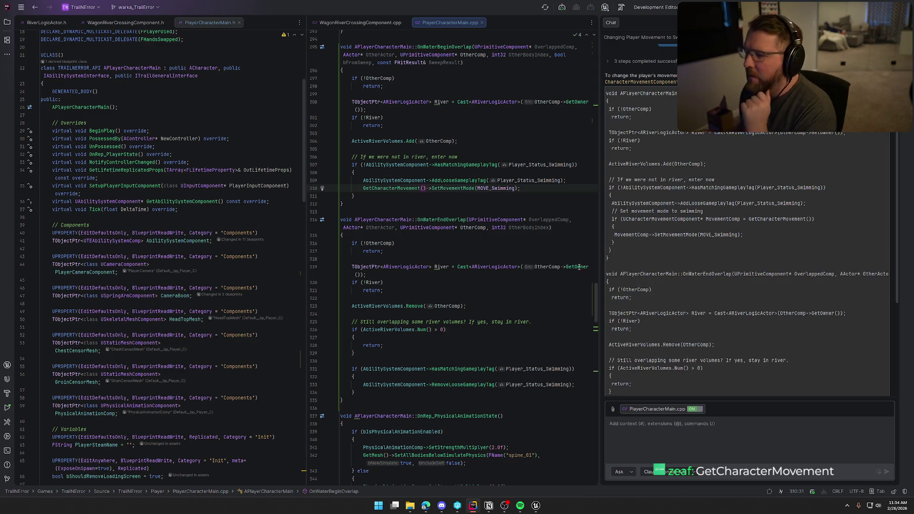
{"action": "key", "text": "shift+Escape"}
In OnWaterEndOverlap, reset the movement mode to MOVE_Walking after removing the swimming tag
{"action": "left_click", "coordinate": [705, 175]}
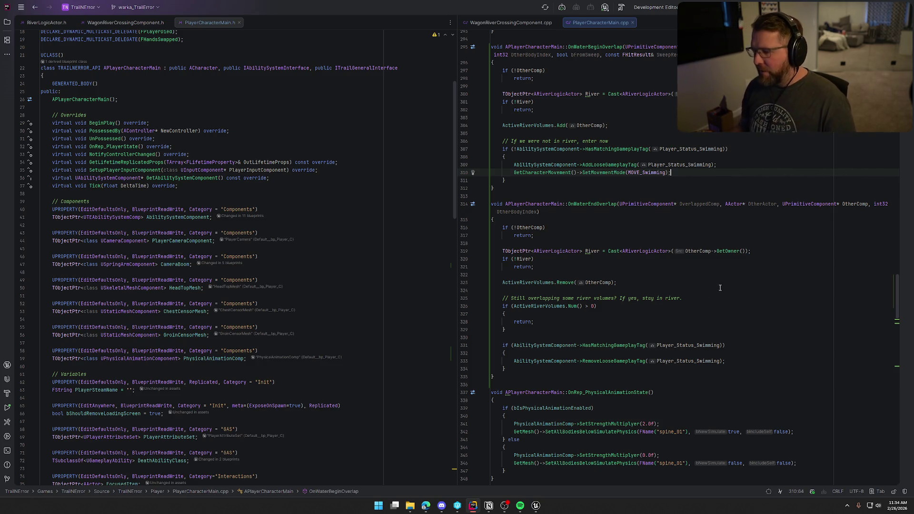
{"action": "left_click", "coordinate": [726, 361]}
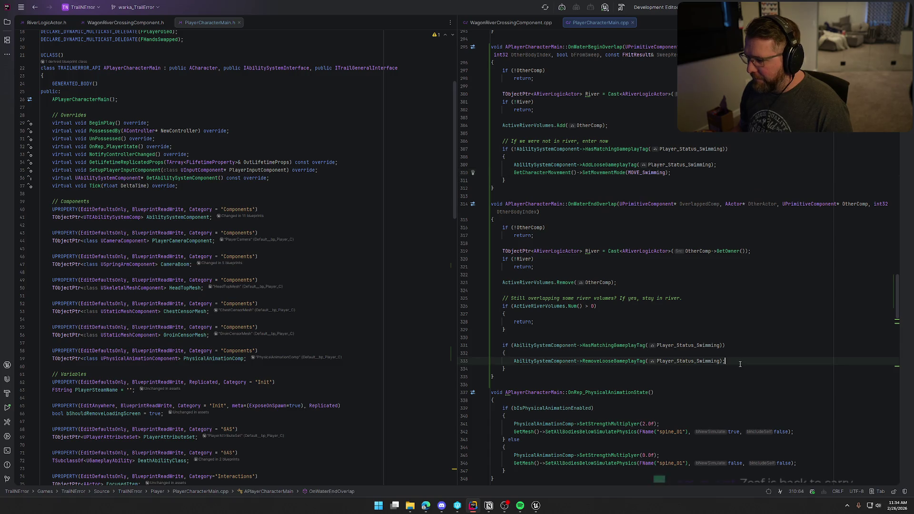
{"action": "key", "text": "Return"}
{"action": "key", "text": "Tab"}
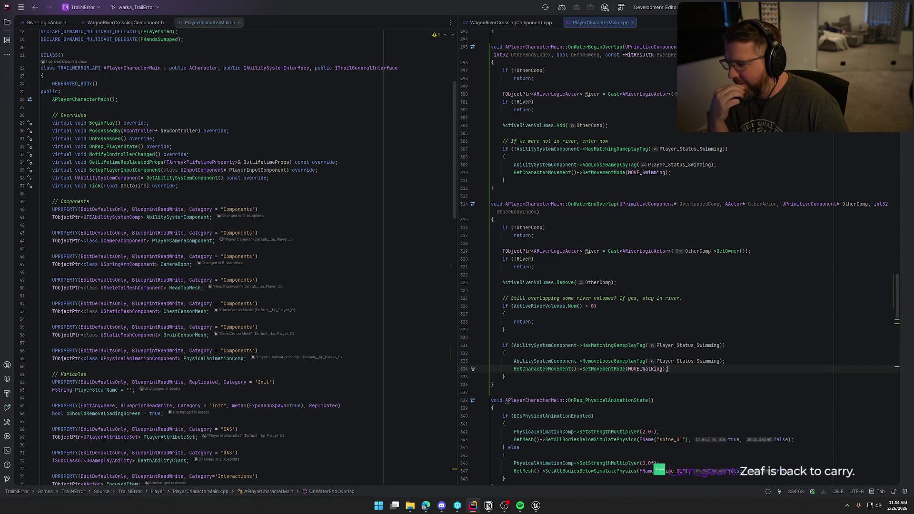
Save the modified GameWorld level in Unreal, checking out the map file, and return to Rider
{"action": "left_click", "coordinate": [535, 506]}
{"action": "key", "text": "ctrl+shift+s"}
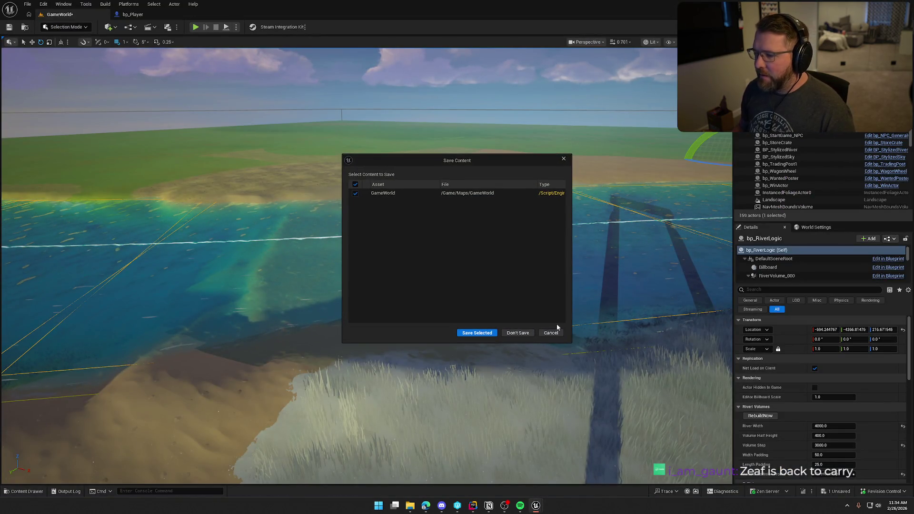
{"action": "left_click", "coordinate": [487, 336]}
{"action": "left_click", "coordinate": [472, 333]}
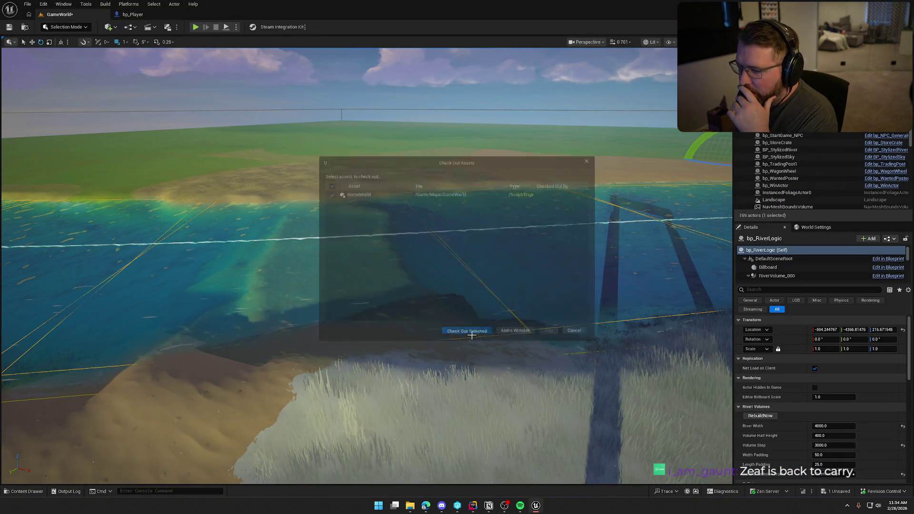
{"action": "key", "text": "alt+Tab"}
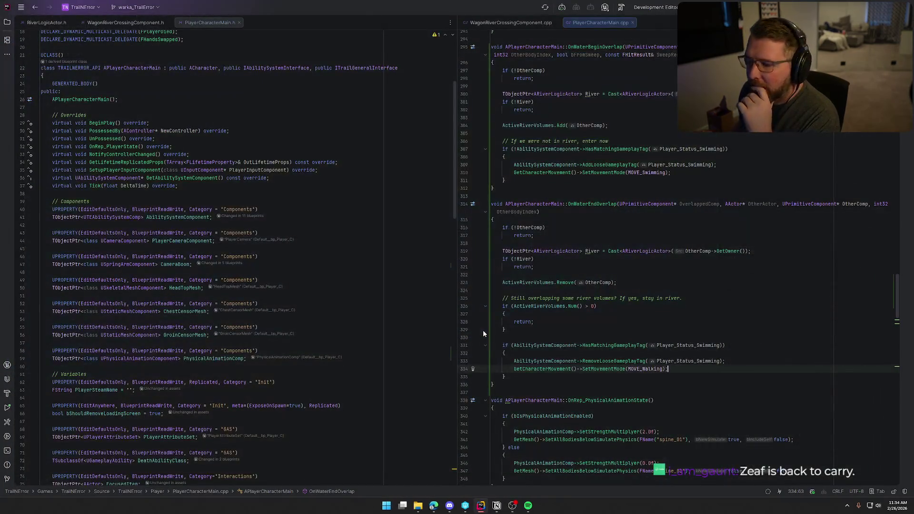
Build the solution with the updated water-overlap handlers
{"action": "scroll", "coordinate": [256, 256], "scroll_direction": "down", "scroll_amount": 5}
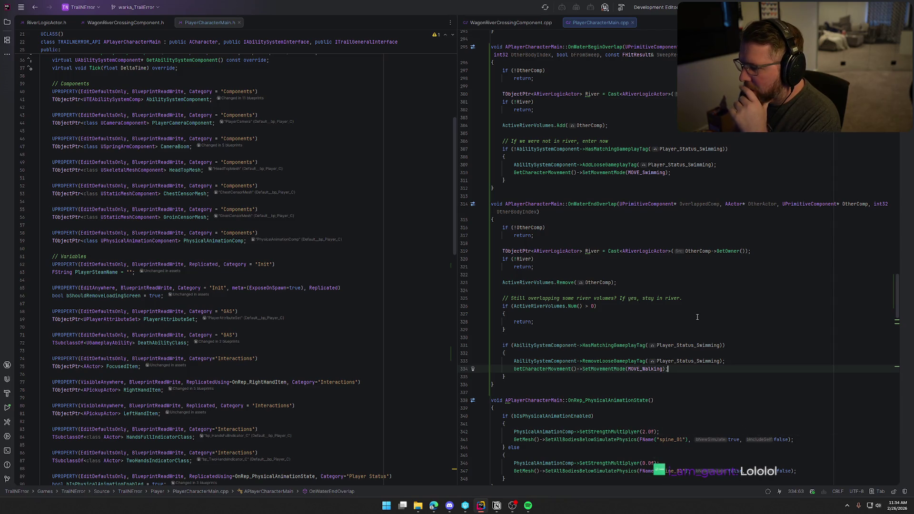
{"action": "scroll", "coordinate": [697, 316], "scroll_direction": "up", "scroll_amount": 3}
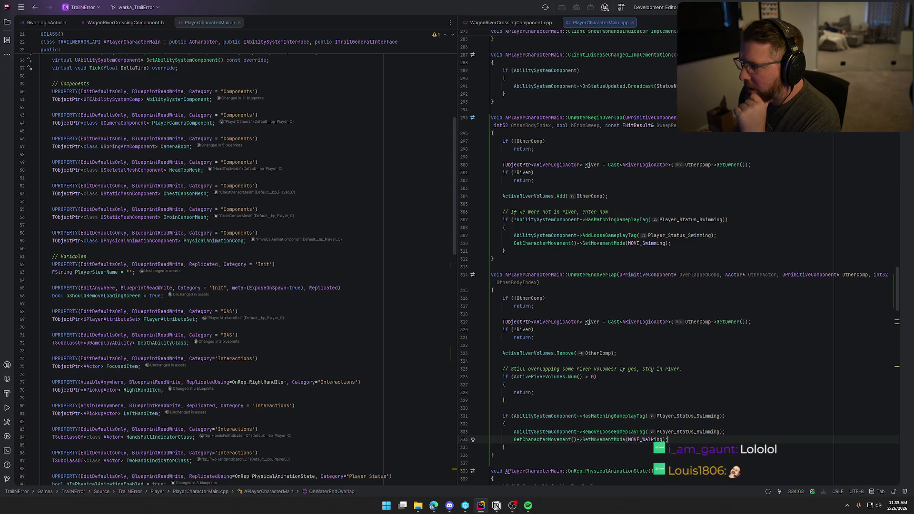
{"action": "key", "text": "ctrl+shift+b"}
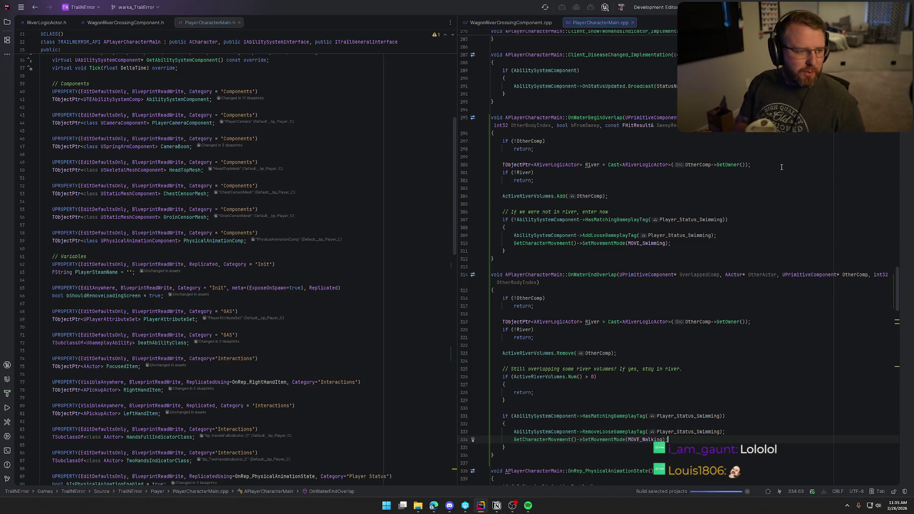
Launch the Unreal Editor target, hide the UnrealLink log panel, and bring Unreal forward
{"action": "key", "text": "alt+Tab"}
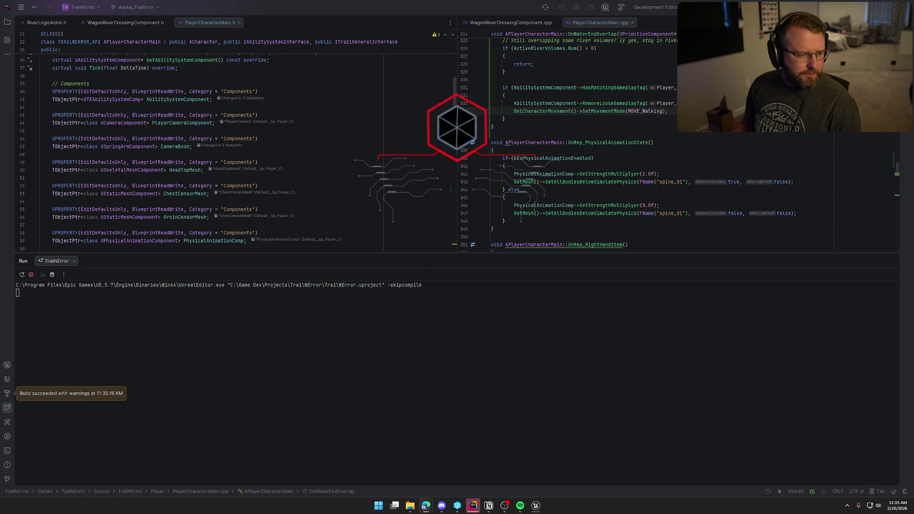
{"action": "scroll", "coordinate": [624, 142], "scroll_direction": "right", "scroll_amount": 1}
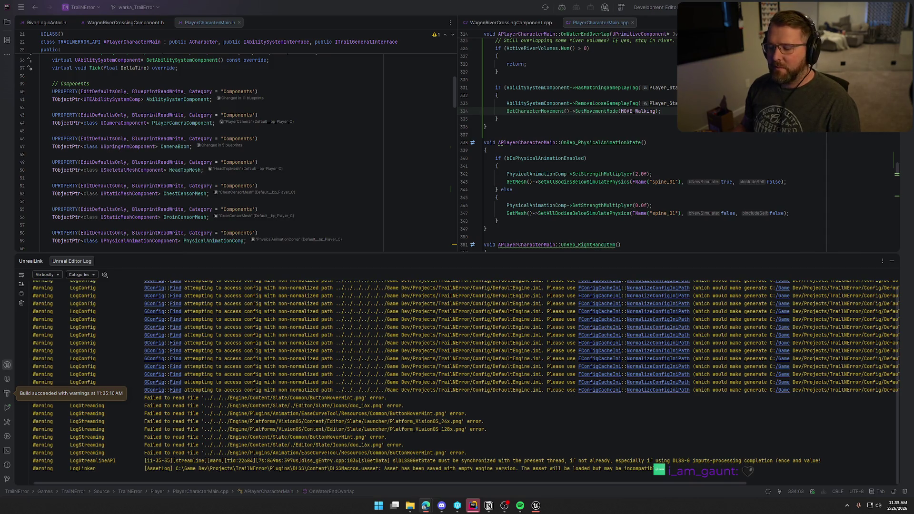
{"action": "left_click", "coordinate": [893, 261]}
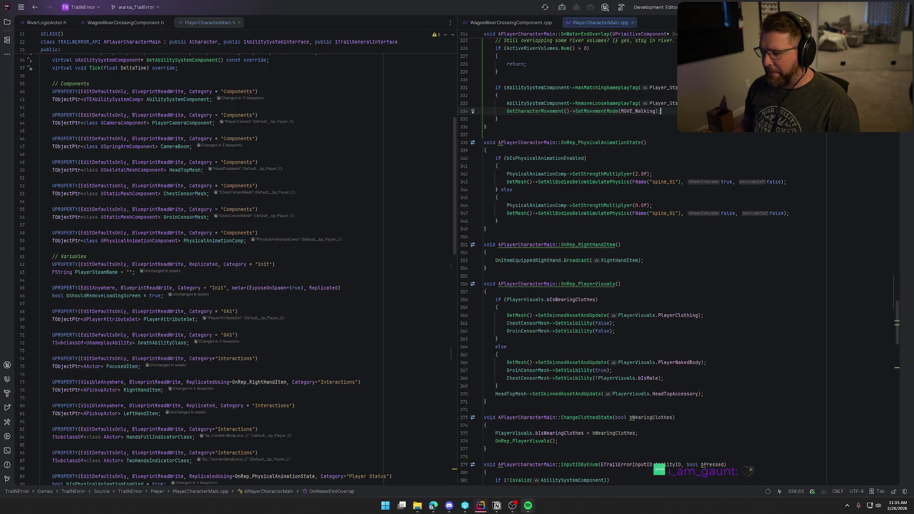
{"action": "left_click", "coordinate": [545, 507]}
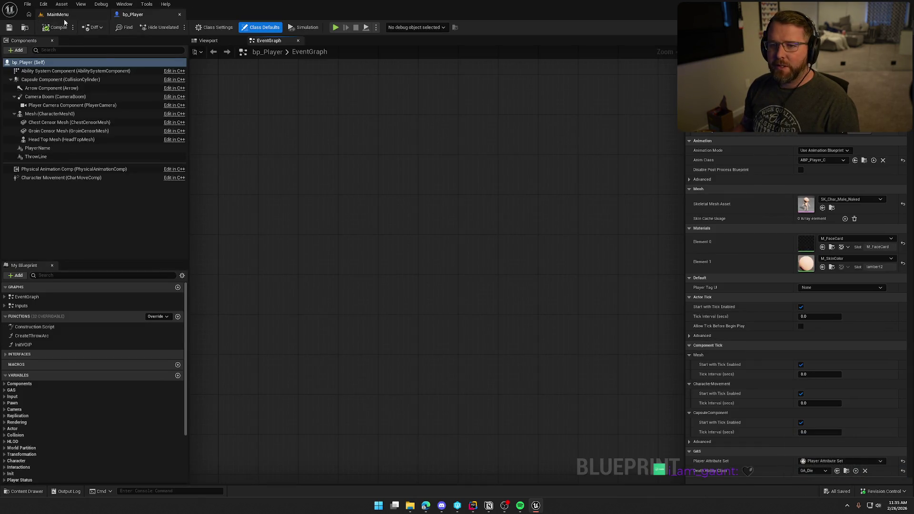
Open the GameWorld map from the Content Drawer's Maps folder and view the river
{"action": "left_click", "coordinate": [57, 14]}
{"action": "key", "text": "ctrl+space"}
{"action": "left_click", "coordinate": [26, 417]}
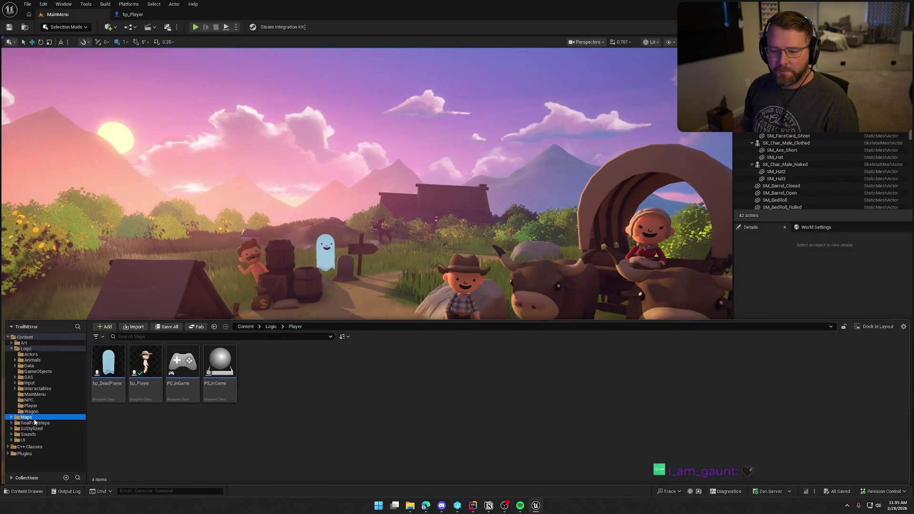
{"action": "double_click", "coordinate": [182, 367]}
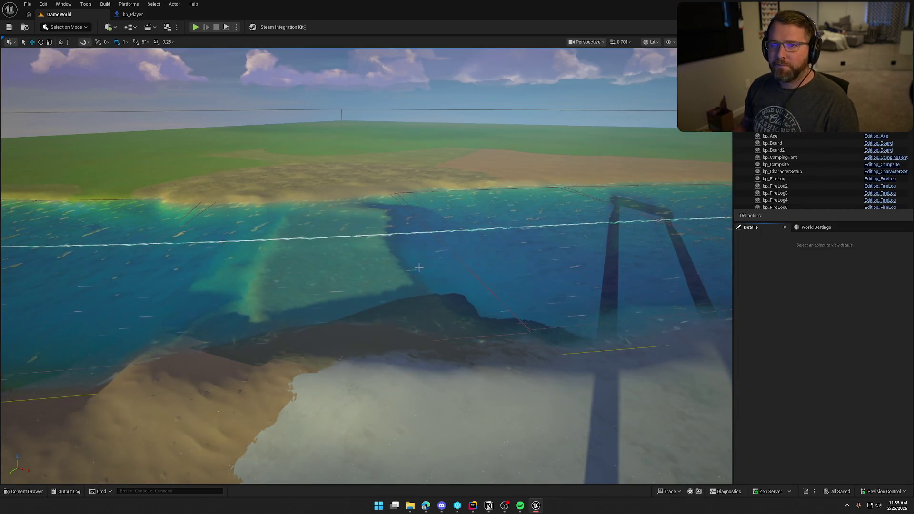
{"action": "mouse_move", "coordinate": [371, 235]}
{"action": "left_mouse_down"}
{"action": "mouse_move", "coordinate": [362, 229]}
{"action": "mouse_move", "coordinate": [396, 224]}
{"action": "left_mouse_up"}
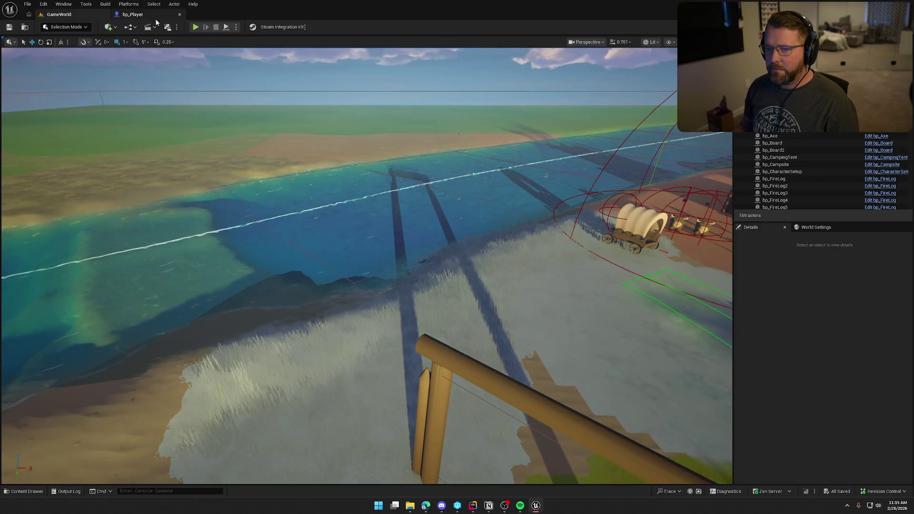
Play-test the character sprinting into the river, swimming, climbing ashore, and diving underwater
{"action": "left_click", "coordinate": [194, 27]}
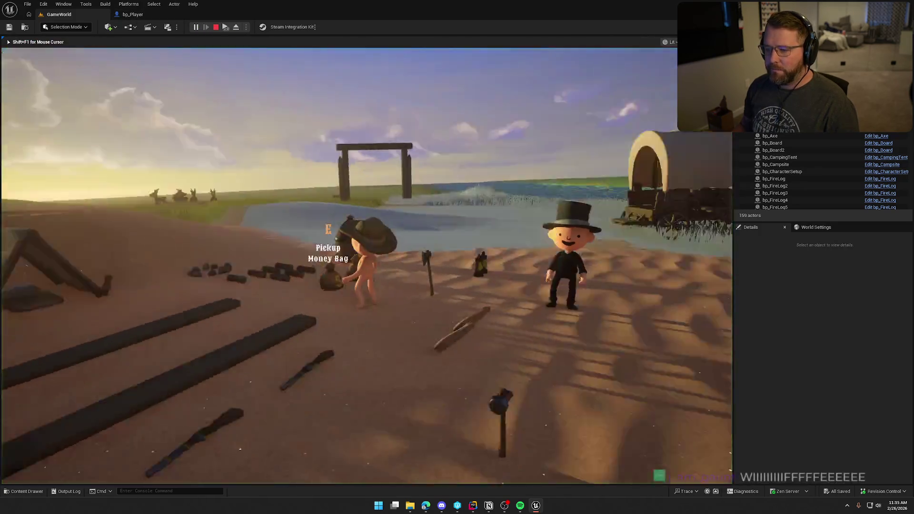
{"action": "key", "text": "shift+w"}
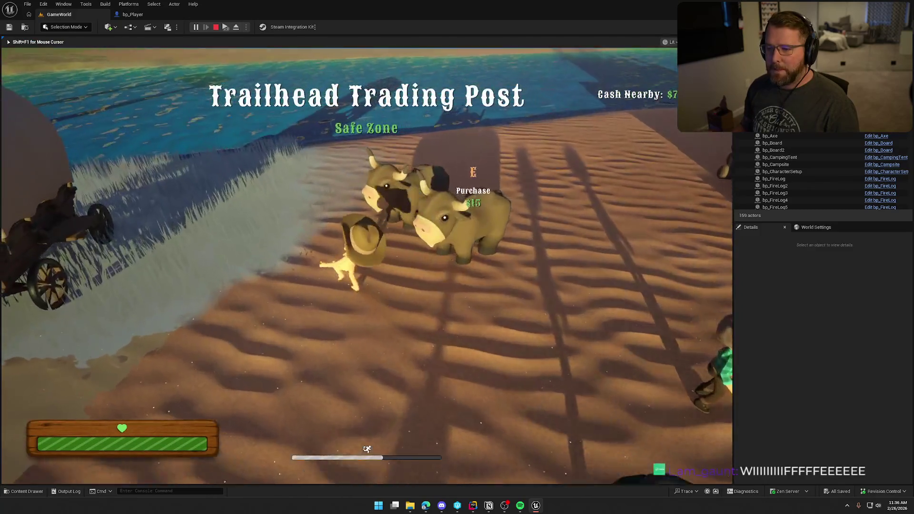
{"action": "key", "text": "w"}
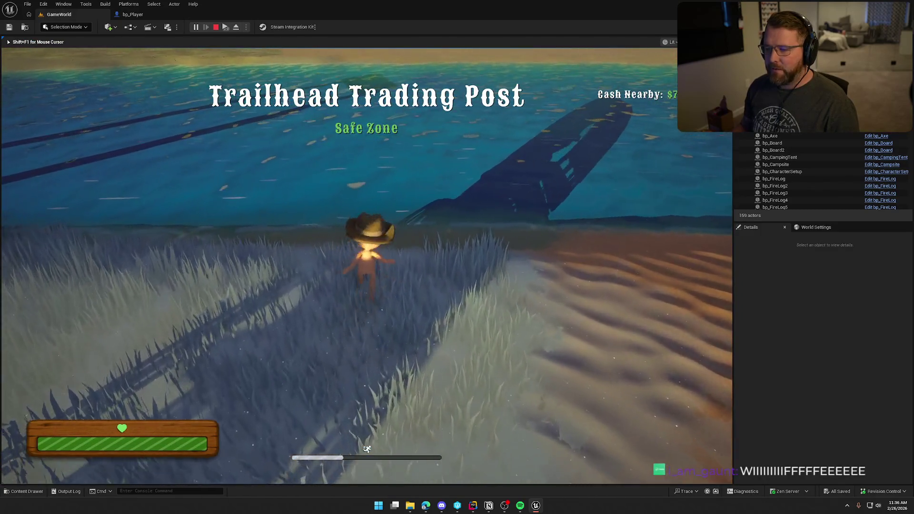
{"action": "key", "text": "w"}
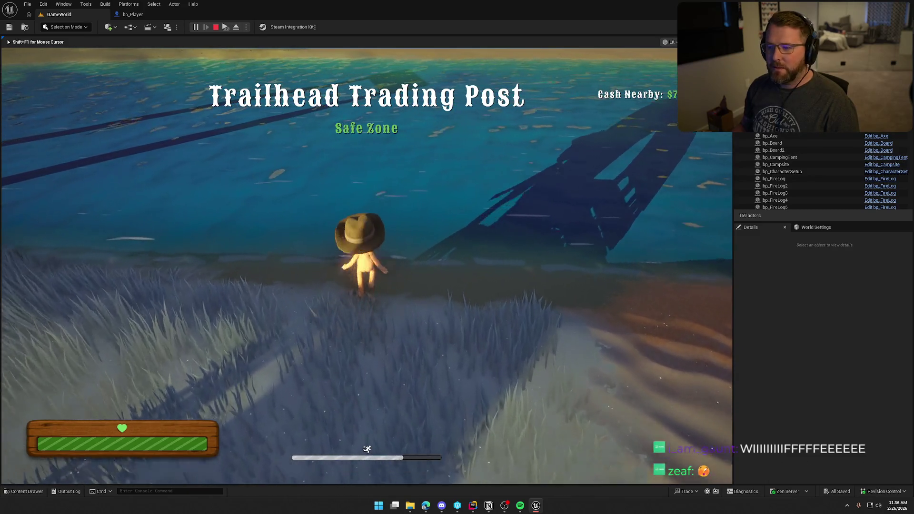
{"action": "key", "text": "w"}
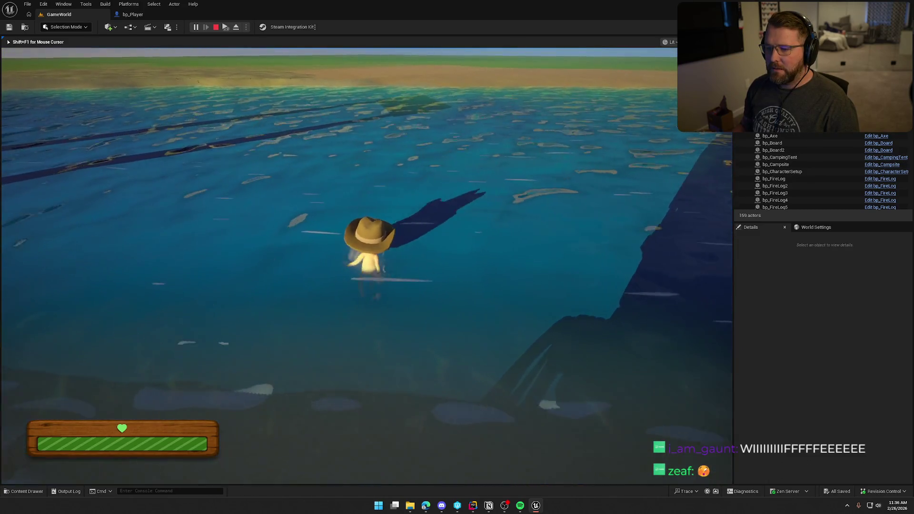
{"action": "key", "text": "w"}
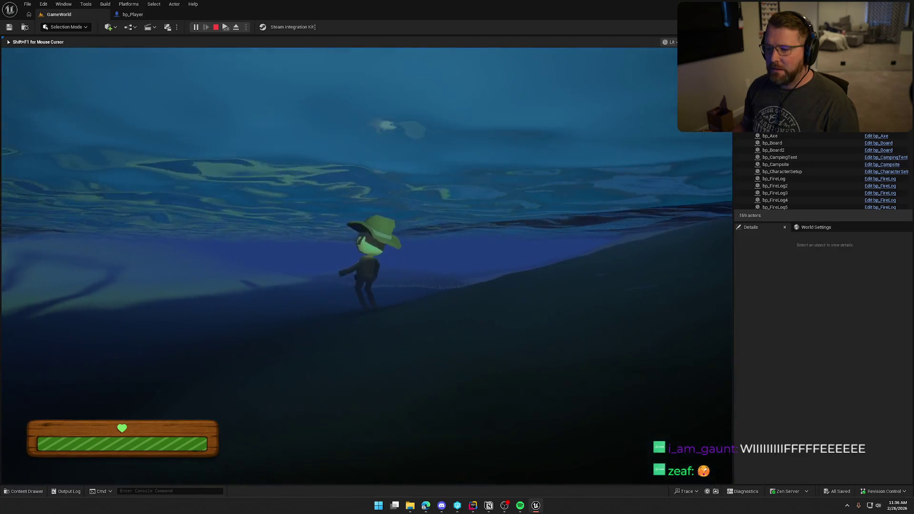
{"action": "key", "text": "w"}
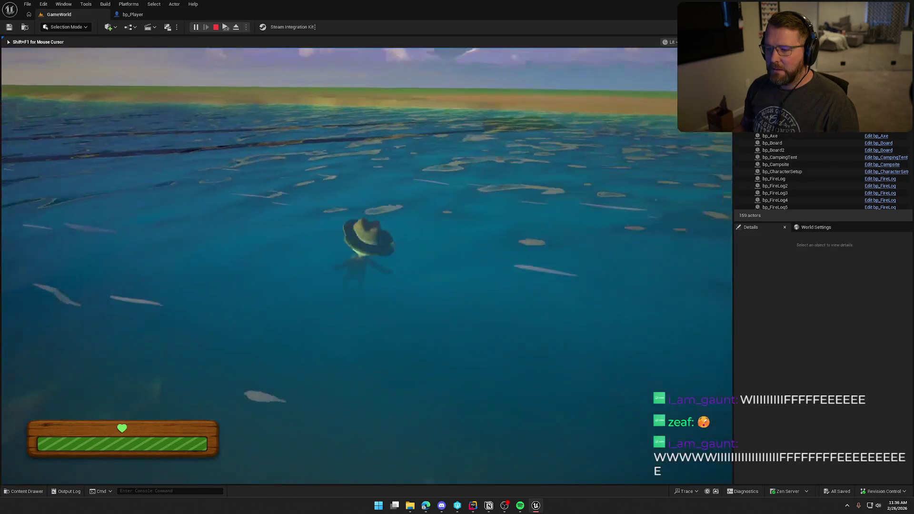
{"action": "key", "text": "w"}
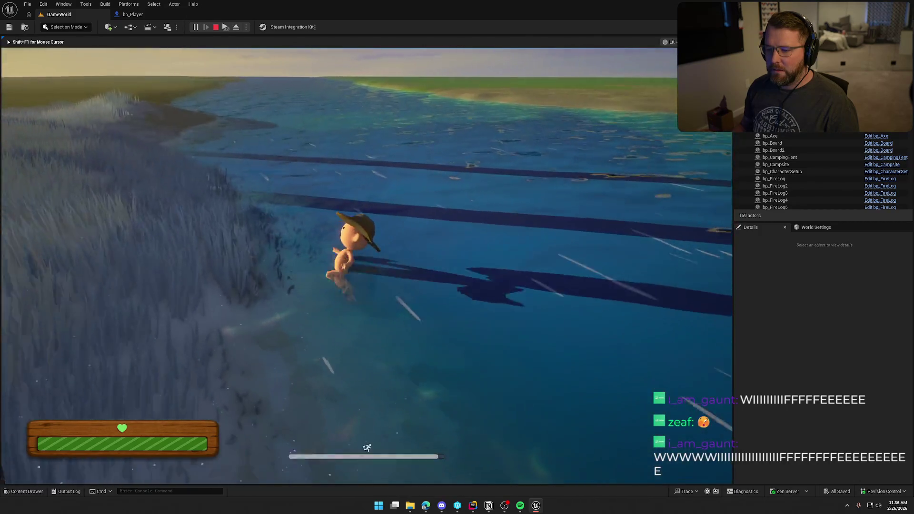
{"action": "key", "text": "w"}
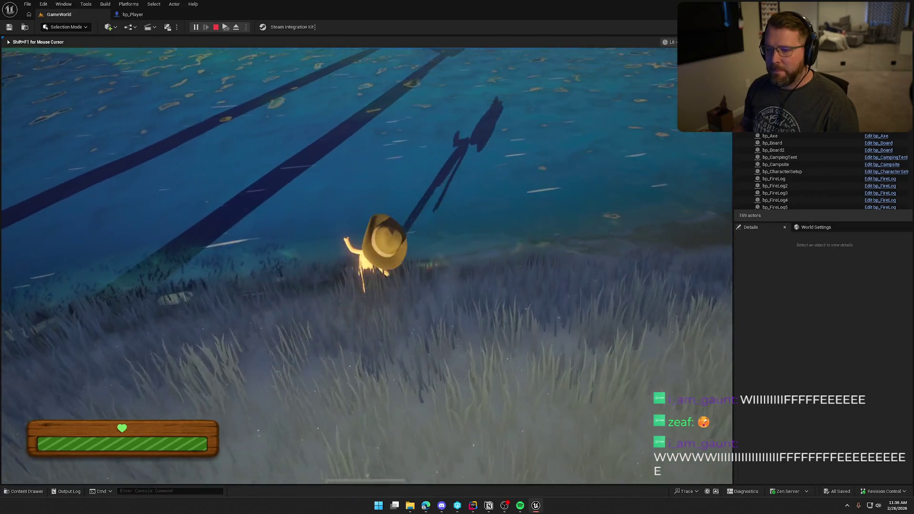
{"action": "key", "text": "w"}
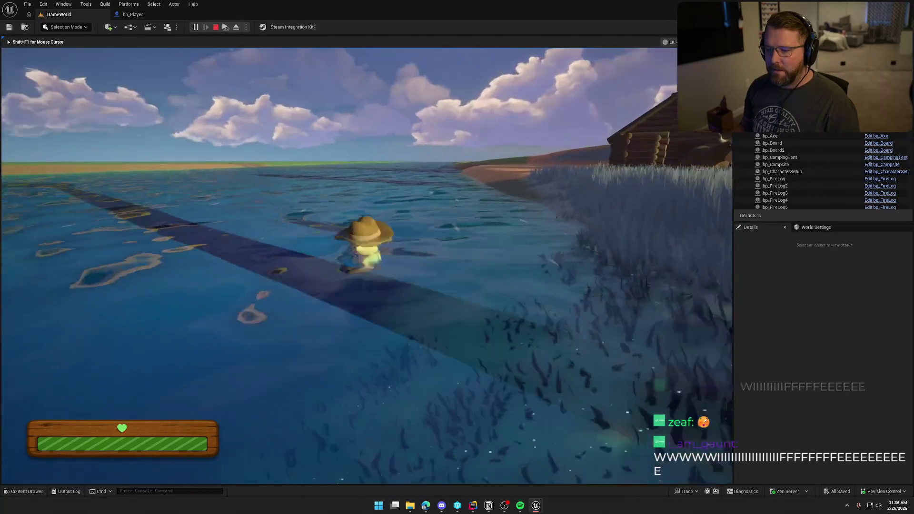
{"action": "key", "text": "w"}
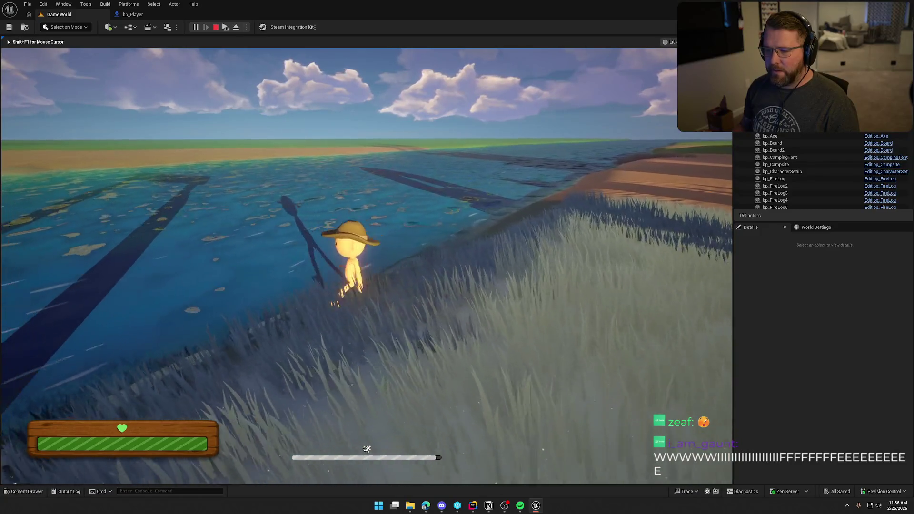
{"action": "key", "text": "w"}
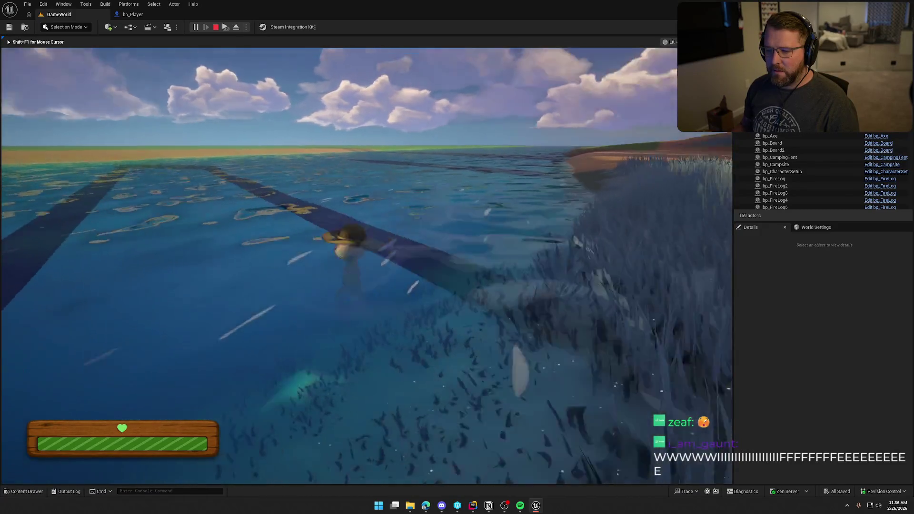
{"action": "key", "text": "w"}
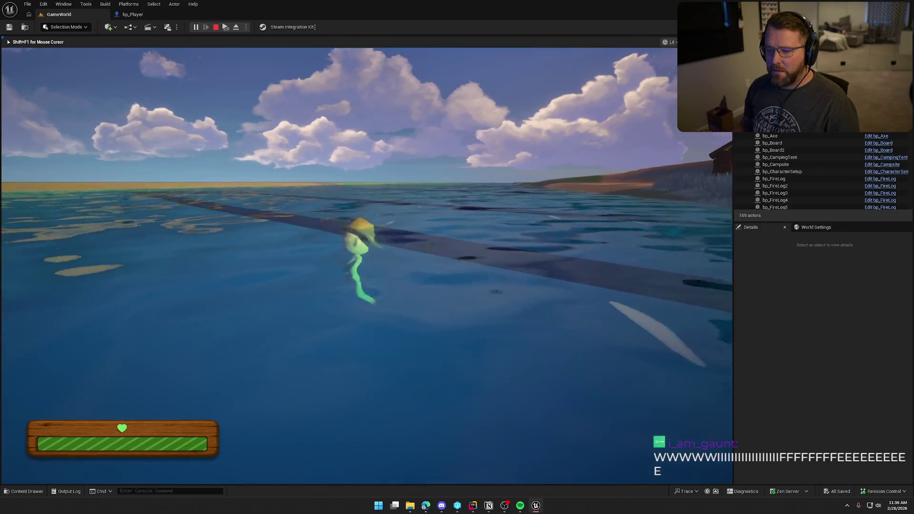
{"action": "key", "text": "w"}
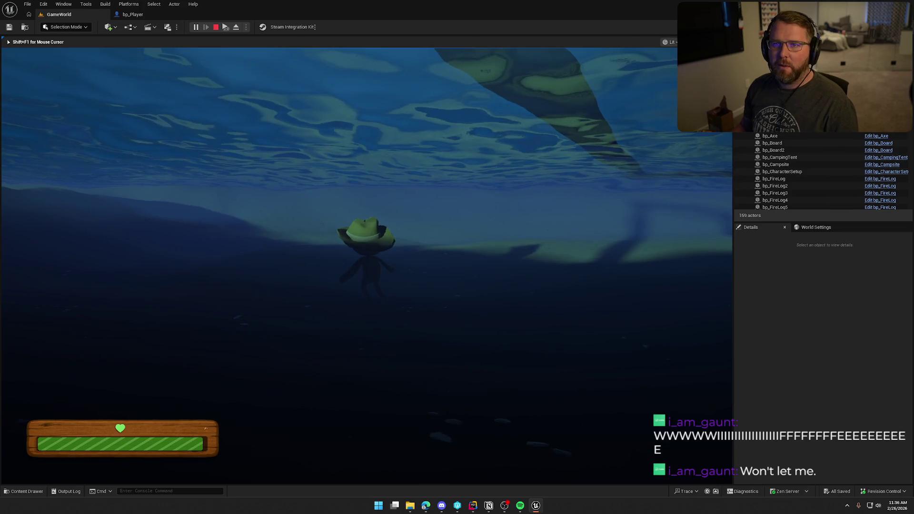
{"action": "key", "text": "Escape"}
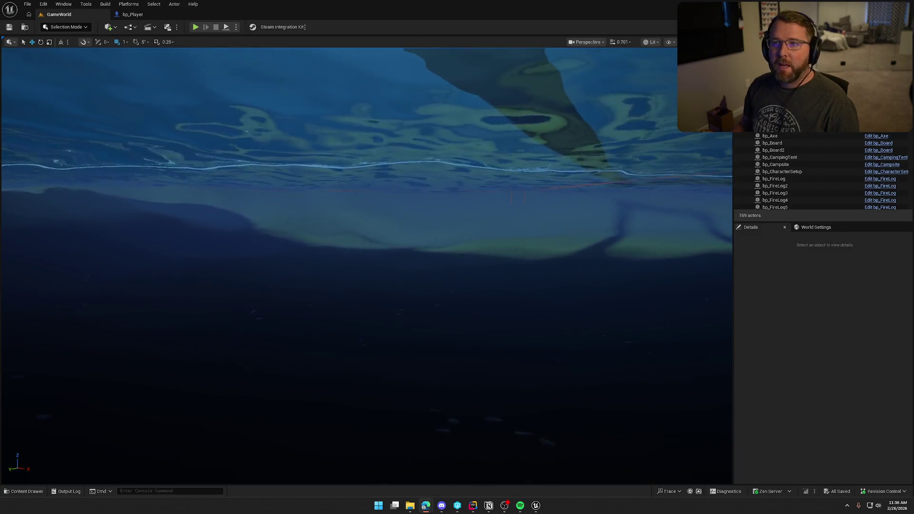
Return from the bp_Player Blueprint to the OnWaterEndOverlap code in Rider
{"action": "left_click", "coordinate": [143, 15]}
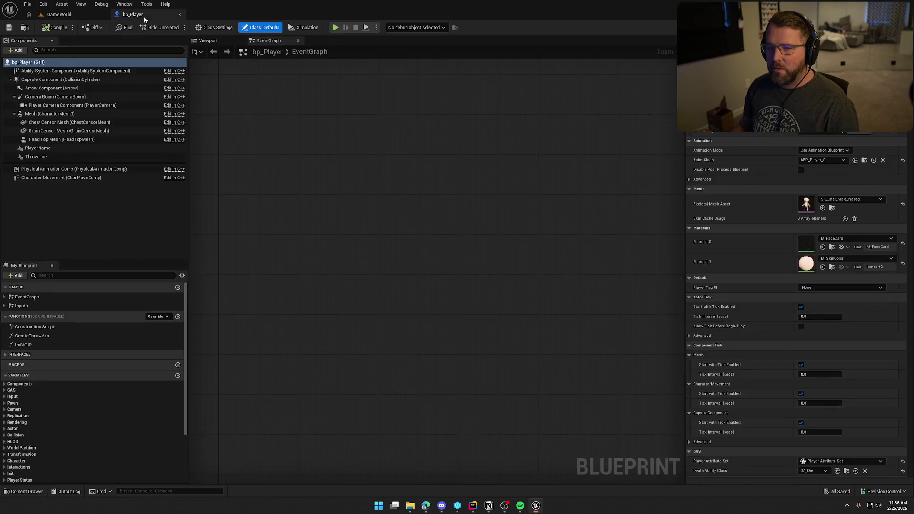
{"action": "left_click", "coordinate": [474, 506]}
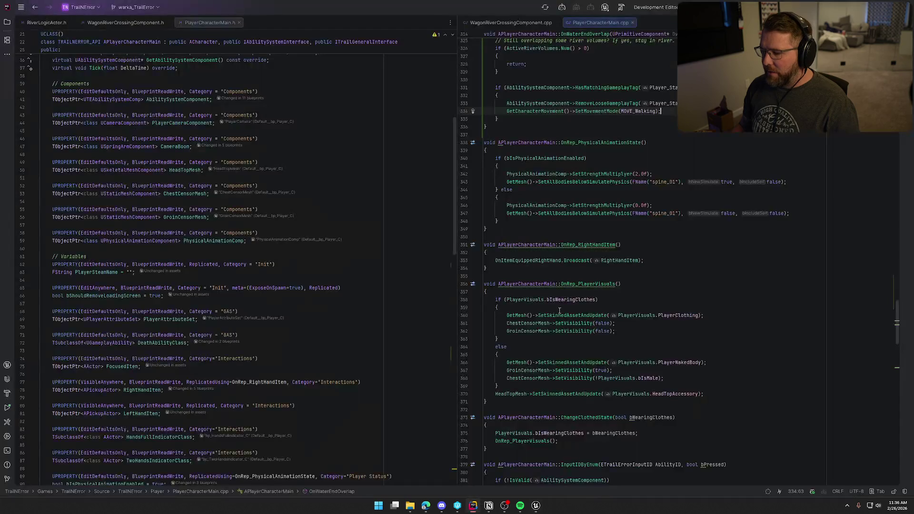
{"action": "scroll", "coordinate": [726, 166], "scroll_direction": "up", "scroll_amount": 3}
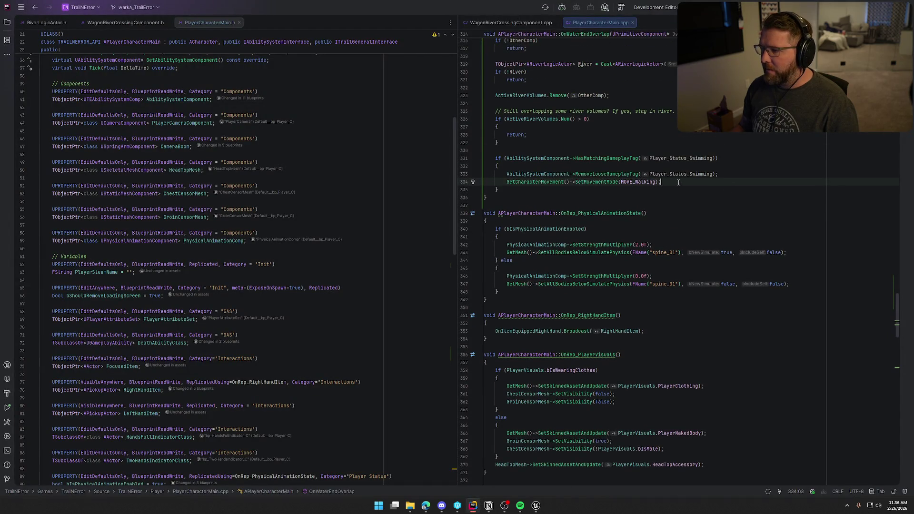
Add a LogTrailNError UE_LOG 'Exited water, switching to walking' after the walking mode change
{"action": "key", "text": "Return"}
{"action": "type", "text": "UE_LOG"}
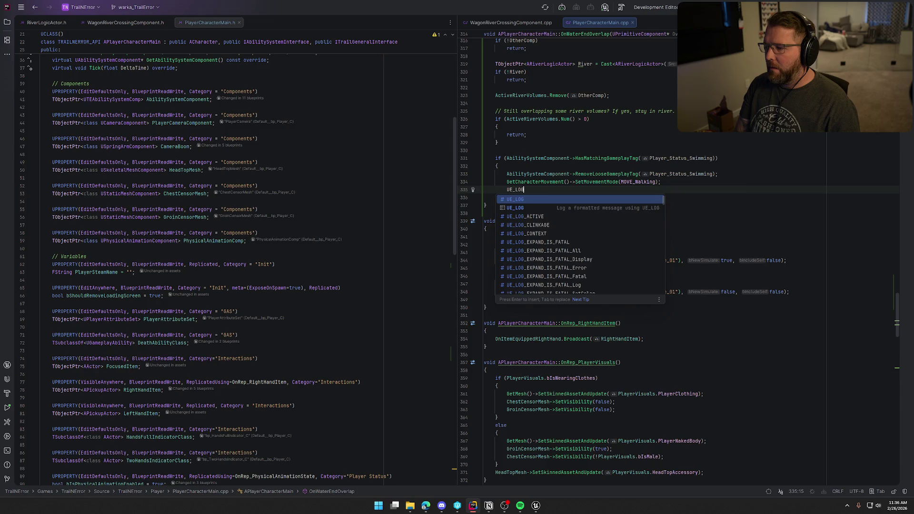
{"action": "type", "text": "(L"}
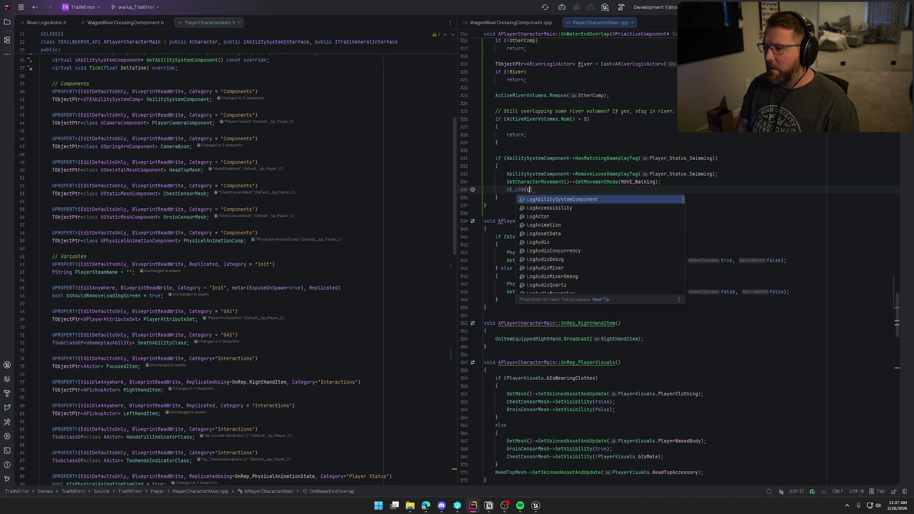
{"action": "type", "text": "ogT"}
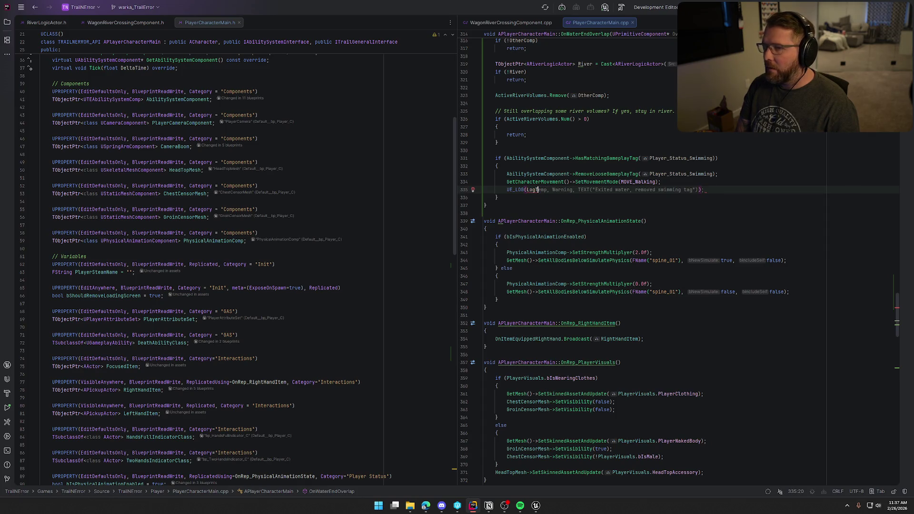
{"action": "type", "text": "rarail"}
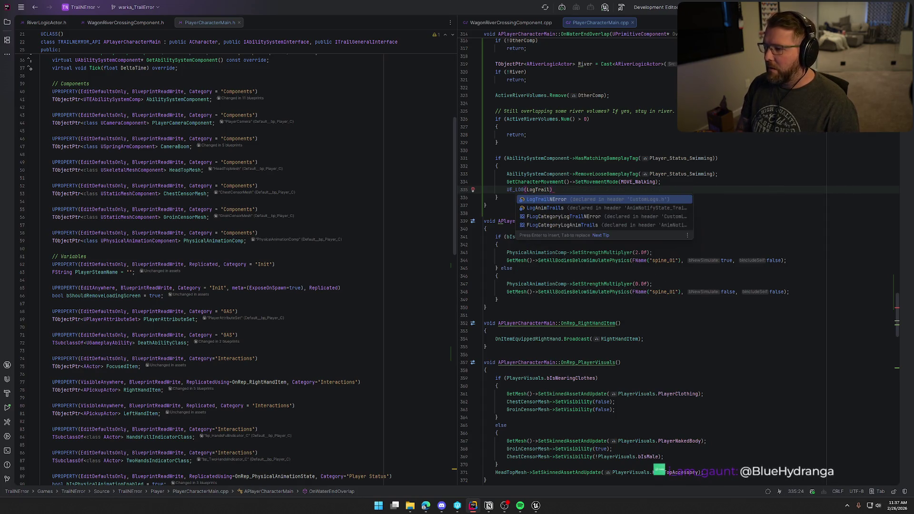
{"action": "key", "text": "Return"}
{"action": "type", "text": ","}
{"action": "key", "text": "Tab"}
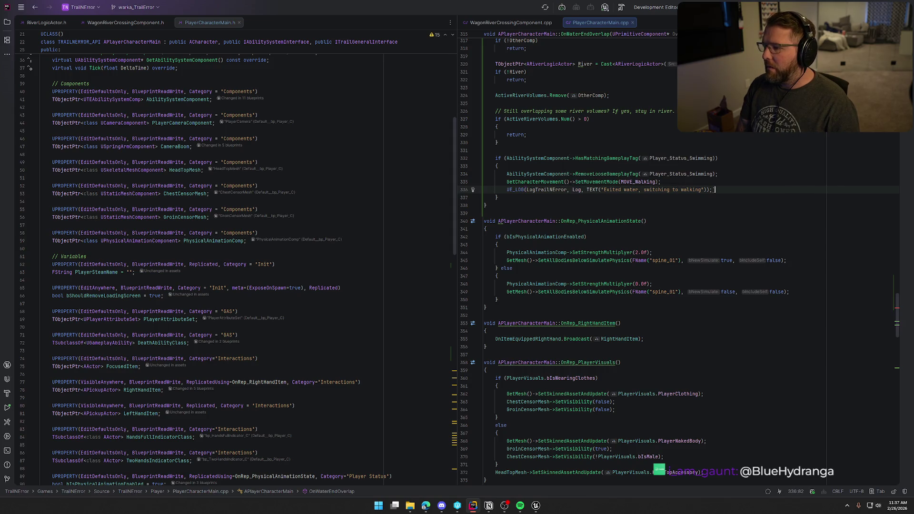
Add a new line after the swimming mode change for the 'Entered water' log
{"action": "scroll", "coordinate": [667, 257], "scroll_direction": "up", "scroll_amount": 5}
{"action": "left_click", "coordinate": [664, 198]}
{"action": "key", "text": "Return"}
{"action": "type", "text": "UE_LOG(LogTrailError, Log, TEXT(\"Entered water, switching to swimming\"));"}
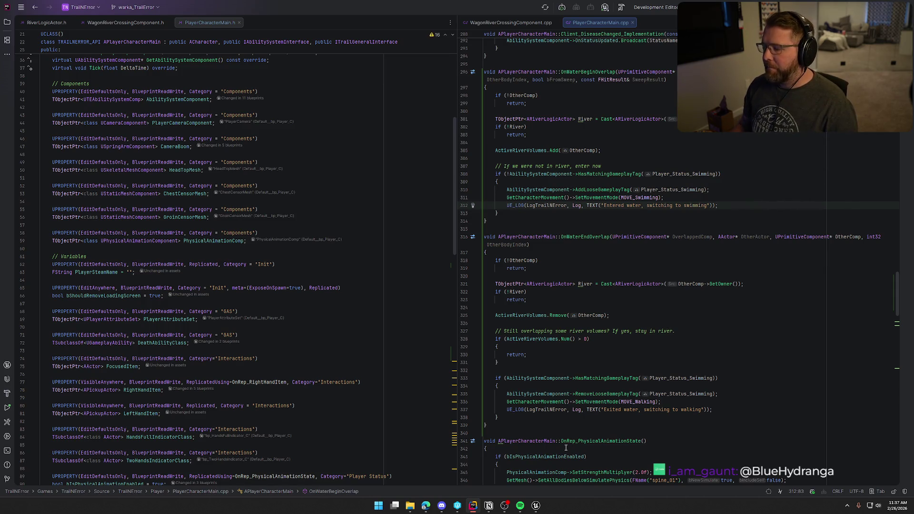
{"action": "left_click", "coordinate": [536, 506]}
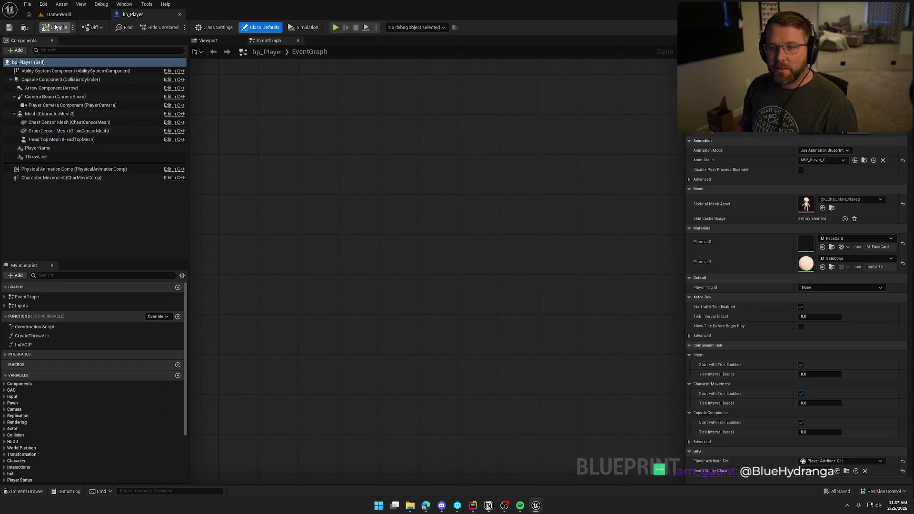
Recompile the player character code with Live Coding (Ctrl+Alt+F11) and check the Output Log
{"action": "key", "text": "ctrl+alt+F11"}
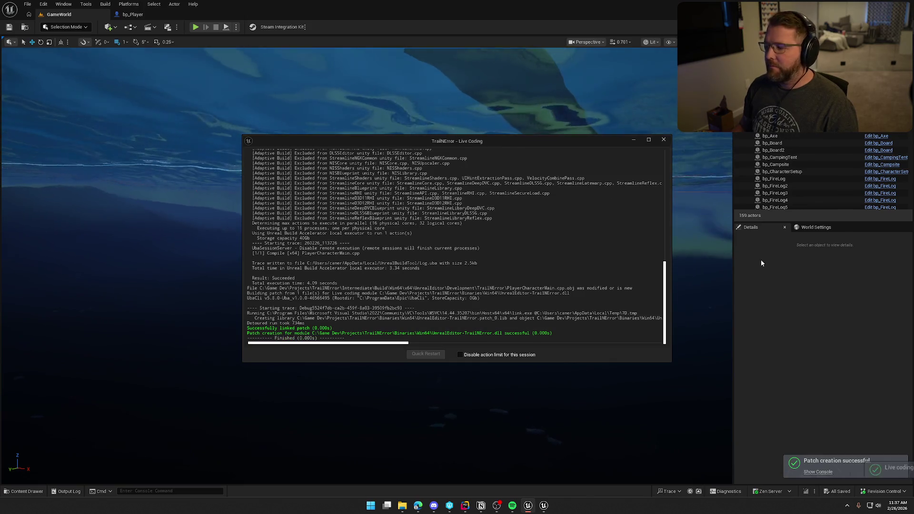
{"action": "left_click", "coordinate": [663, 140]}
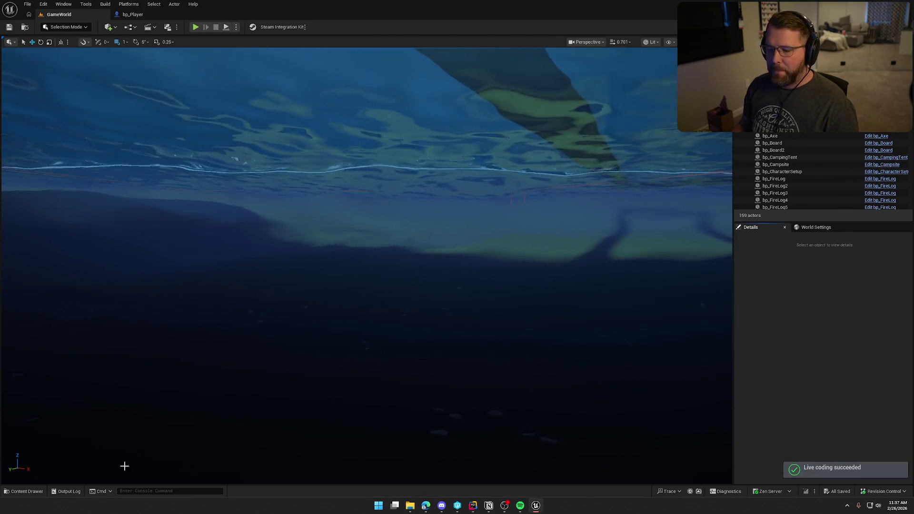
{"action": "left_click", "coordinate": [67, 493]}
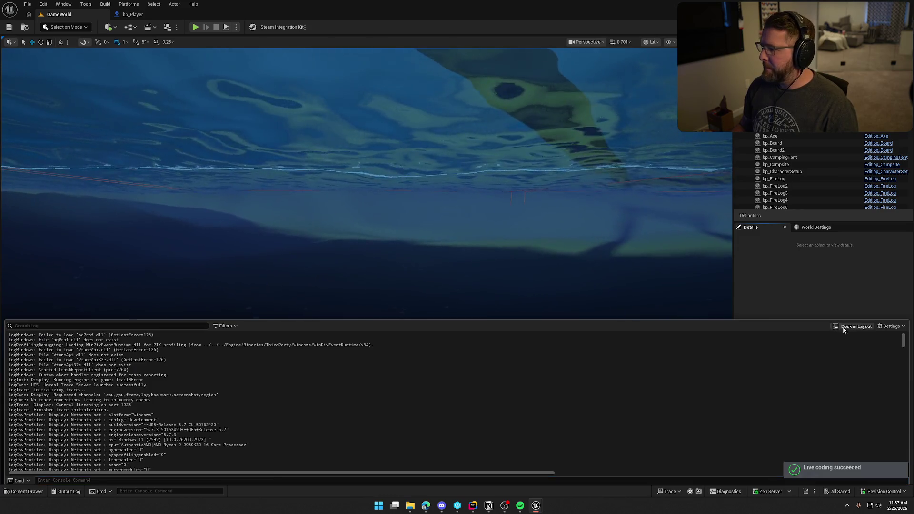
{"action": "left_click", "coordinate": [186, 280]}
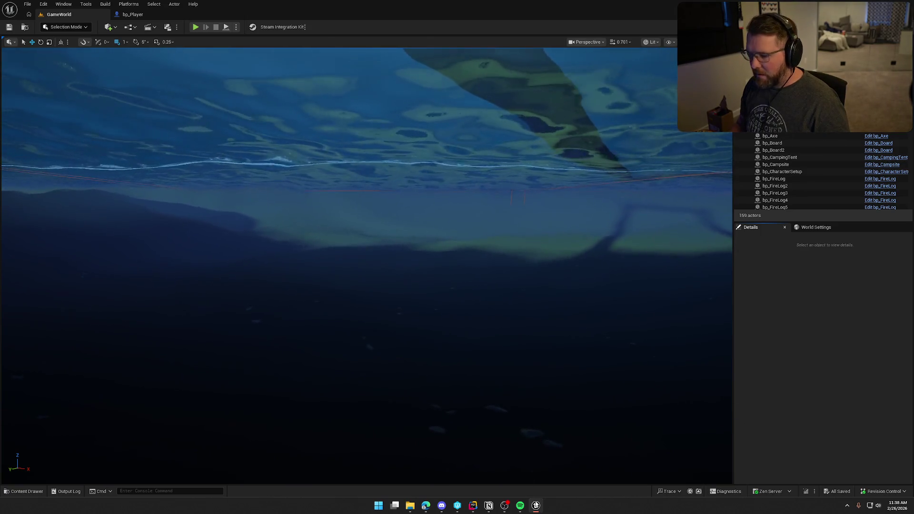
{"action": "key", "text": "alt+Tab"}
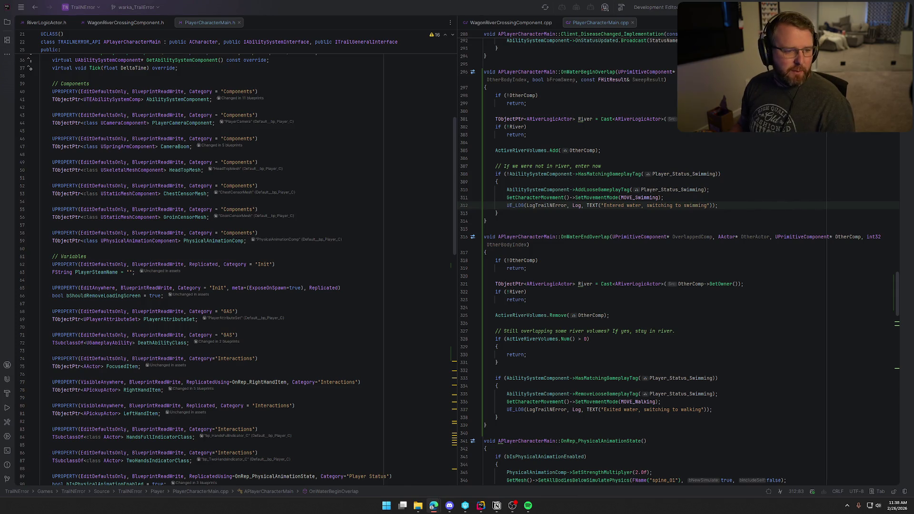
{"action": "key", "text": "alt+Tab"}
Maximize the browser and view the #12 Ninetales-Holo PSA 8 card's details
{"action": "double_click", "coordinate": [398, 99]}
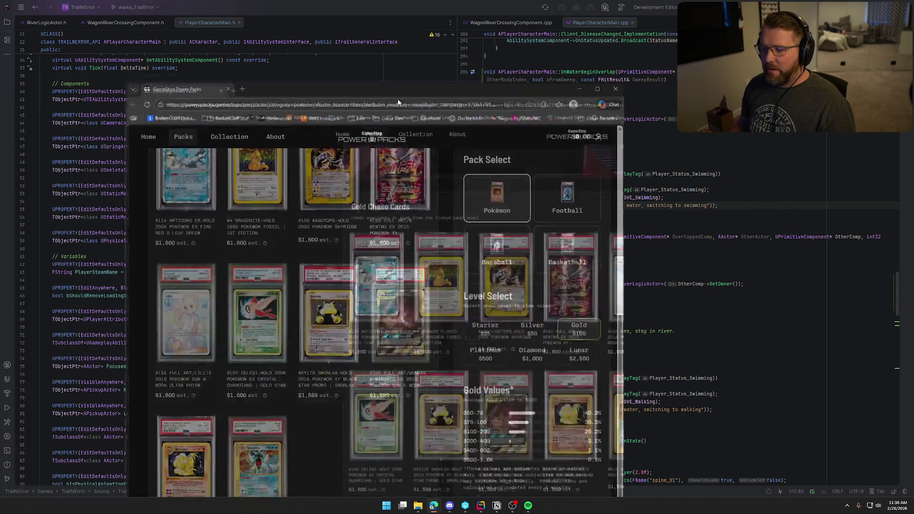
{"action": "left_click", "coordinate": [447, 348]}
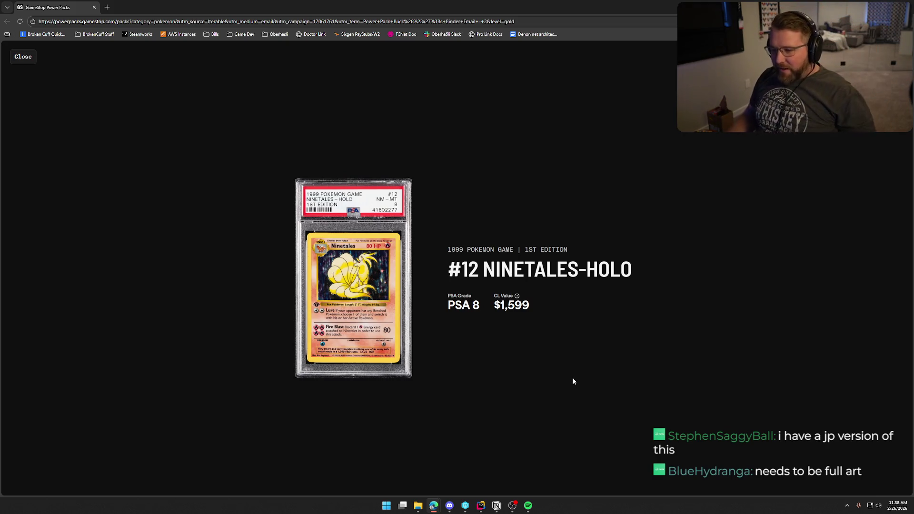
{"action": "left_click", "coordinate": [107, 7]}
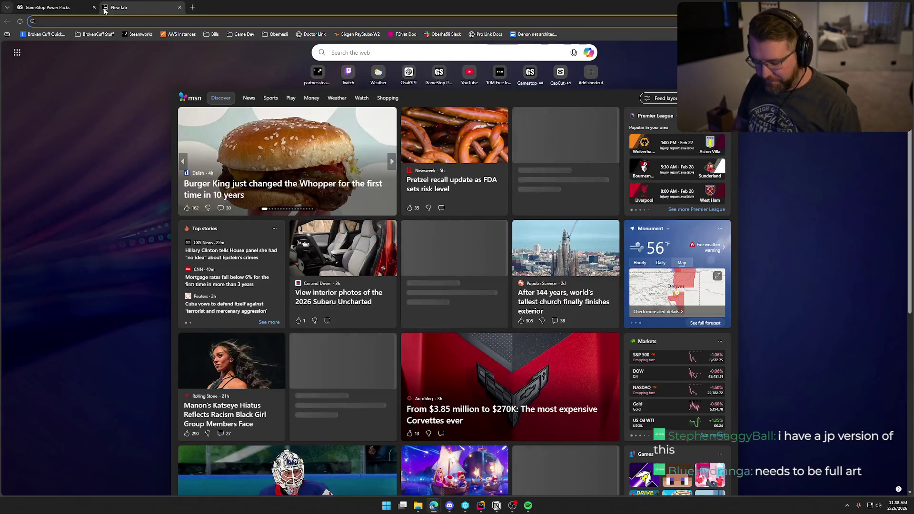
Search Google Images for 'pokemon full art ninetales'
{"action": "type", "text": "google.com"}
{"action": "key", "text": "Return"}
{"action": "type", "text": "pok"}
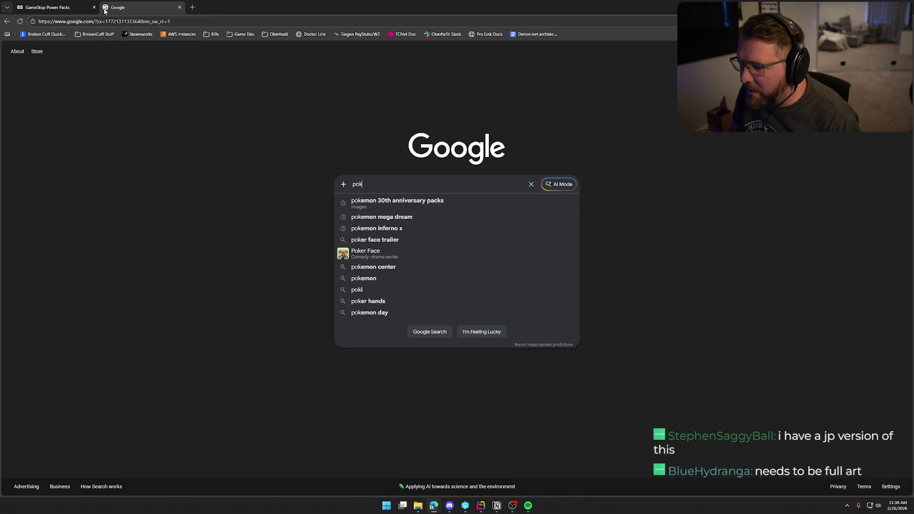
{"action": "type", "text": "emon full art nine"}
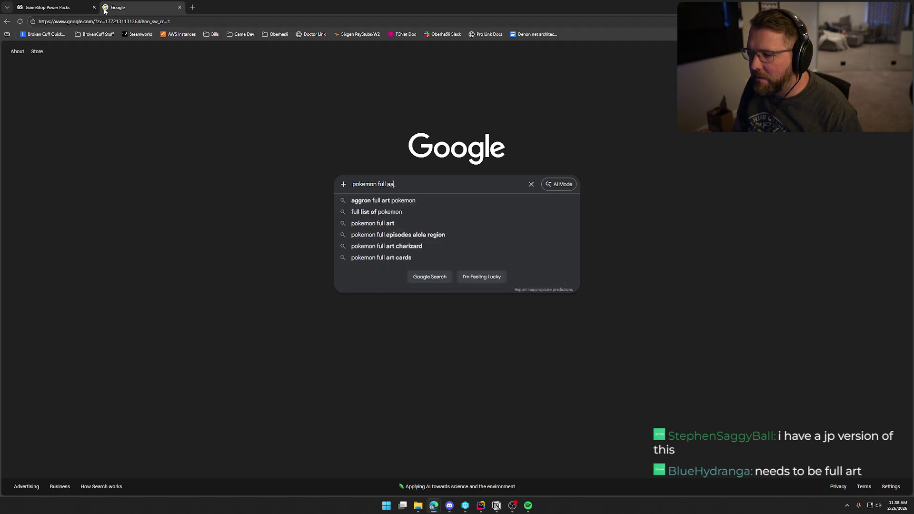
{"action": "key", "text": "Down"}
{"action": "key", "text": "Return"}
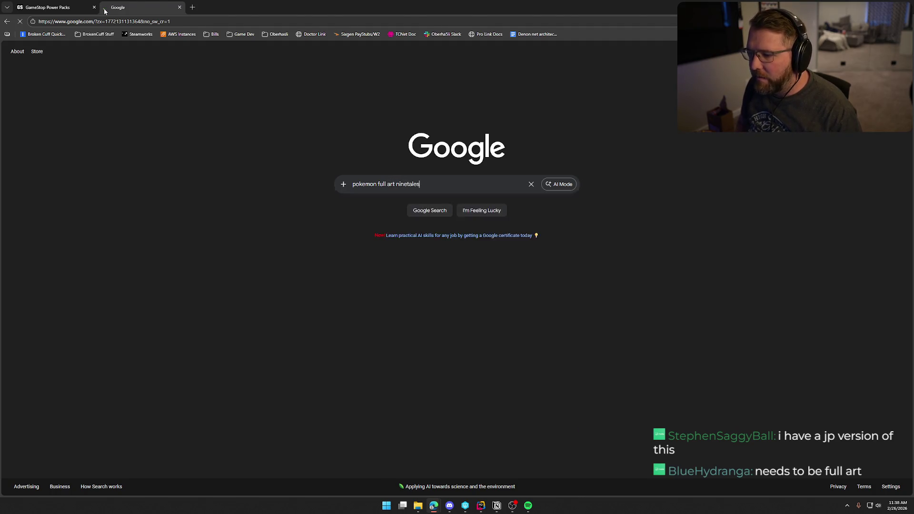
{"action": "left_click", "coordinate": [132, 83]}
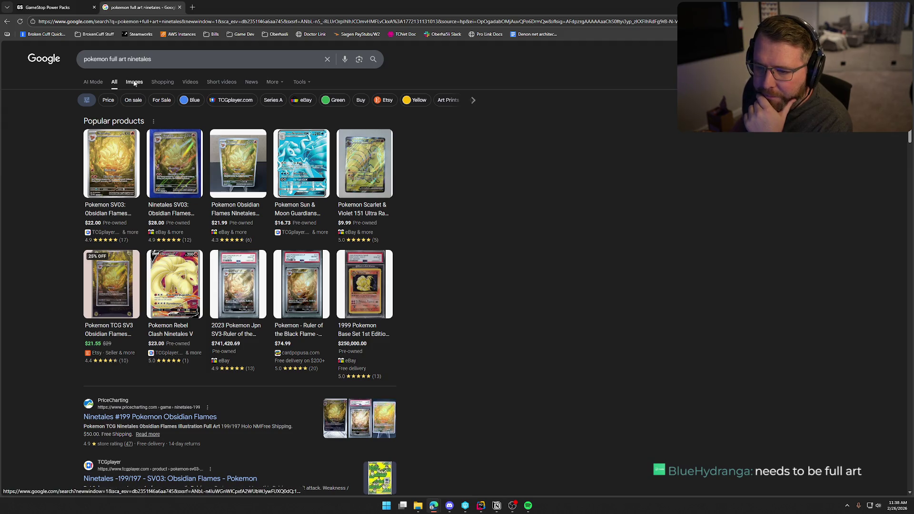
Preview the first Ninetales card, the Alolan Ninetales GX, and a Reddit card image
{"action": "left_click", "coordinate": [38, 158]}
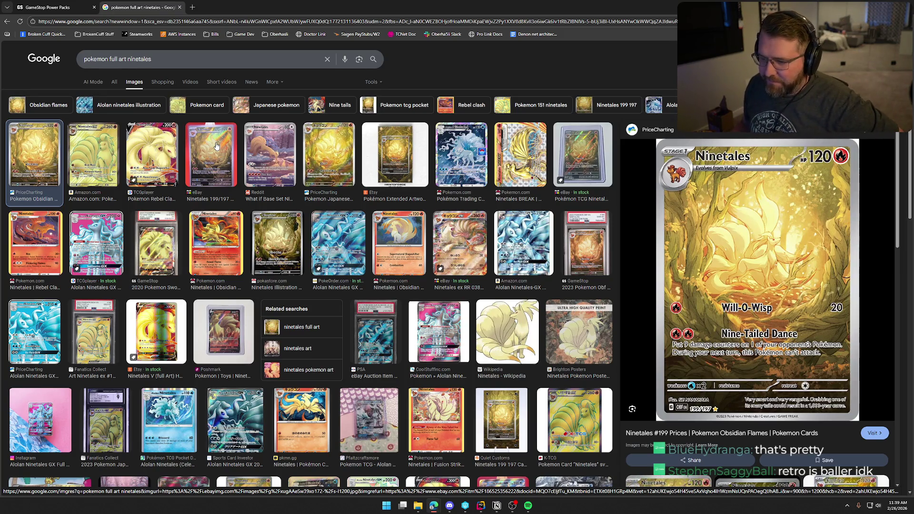
{"action": "left_click", "coordinate": [341, 244]}
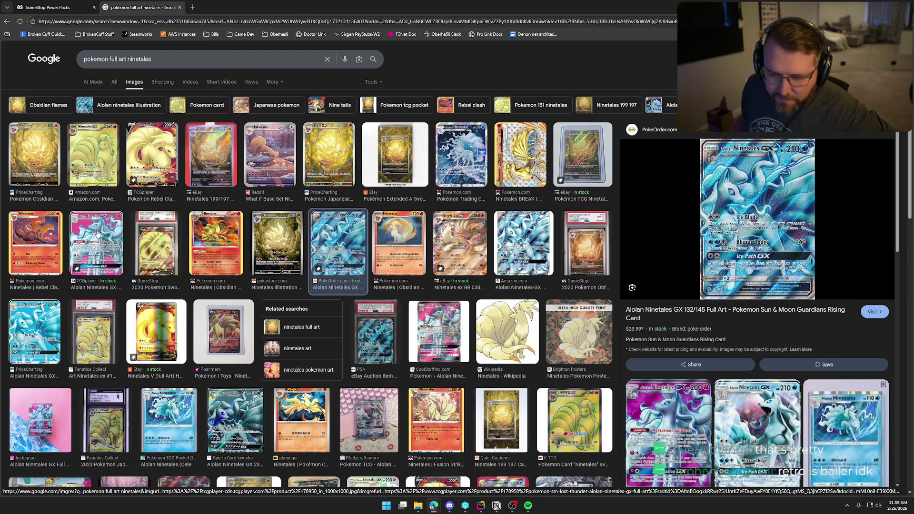
{"action": "left_click", "coordinate": [270, 145]}
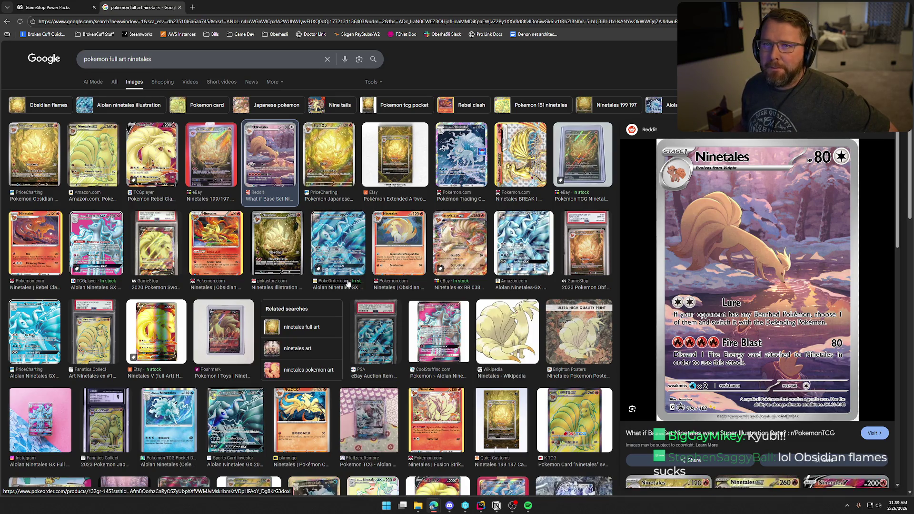
Revisit the GameStop Ninetales card page, then return to the Ninetales image results
{"action": "scroll", "coordinate": [348, 285], "scroll_direction": "down", "scroll_amount": 3}
{"action": "scroll", "coordinate": [447, 302], "scroll_direction": "down", "scroll_amount": 2}
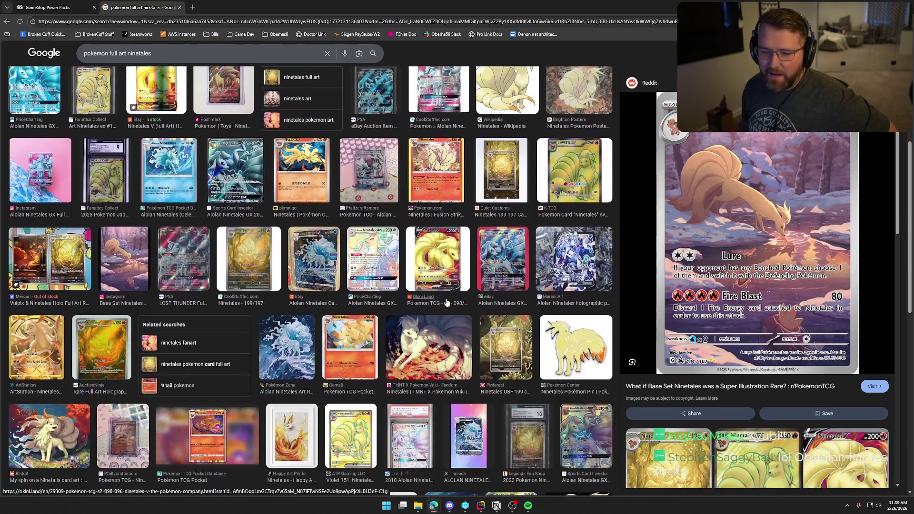
{"action": "scroll", "coordinate": [447, 303], "scroll_direction": "up", "scroll_amount": 5}
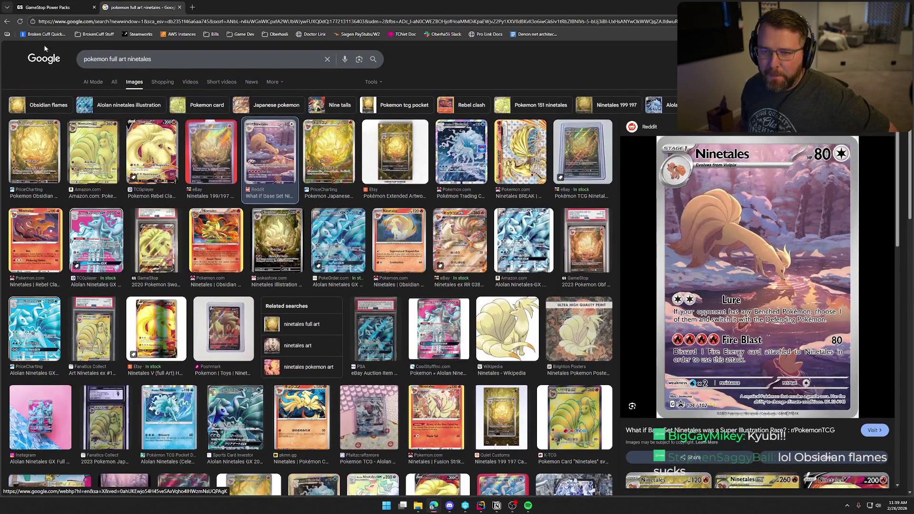
{"action": "left_click", "coordinate": [45, 8]}
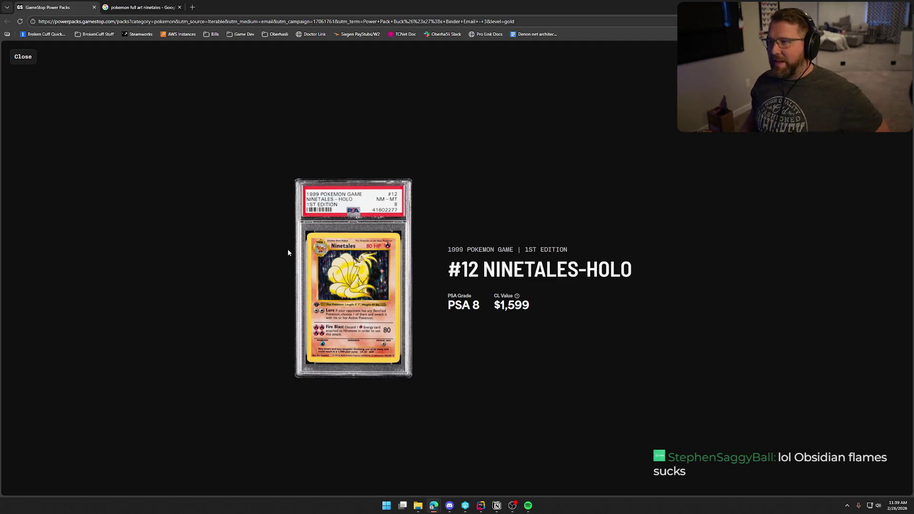
{"action": "left_click", "coordinate": [135, 8]}
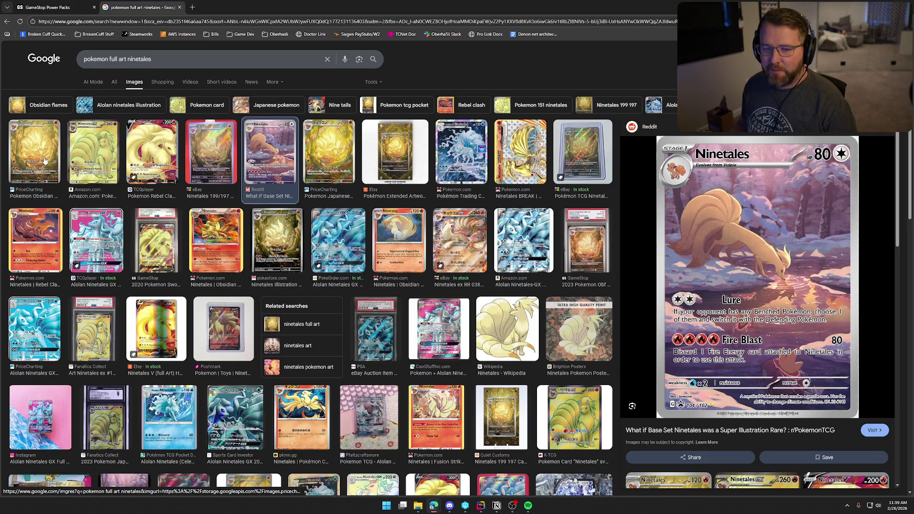
Preview more Ninetales results: Obsidian Flames, eBay 199/197, Japanese PriceCharting, Mercari Vulpix & Ninetales
{"action": "left_click", "coordinate": [39, 158]}
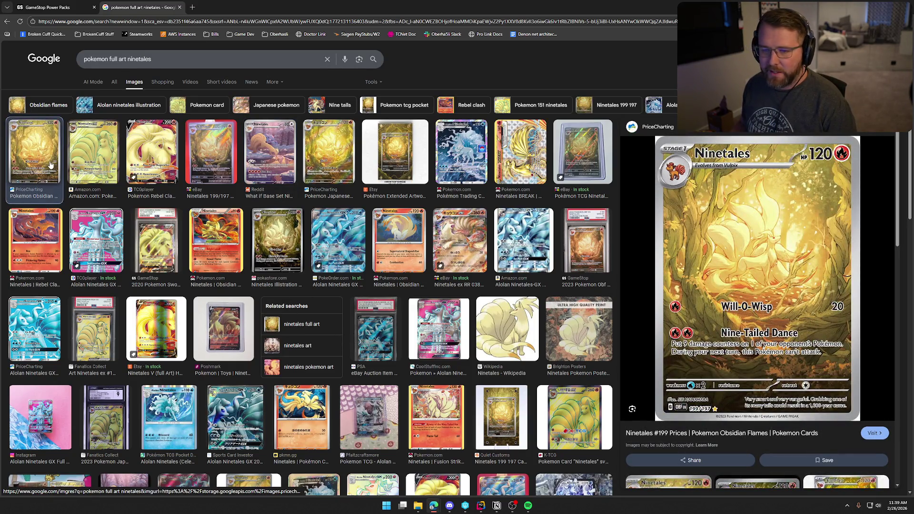
{"action": "left_click", "coordinate": [208, 147]}
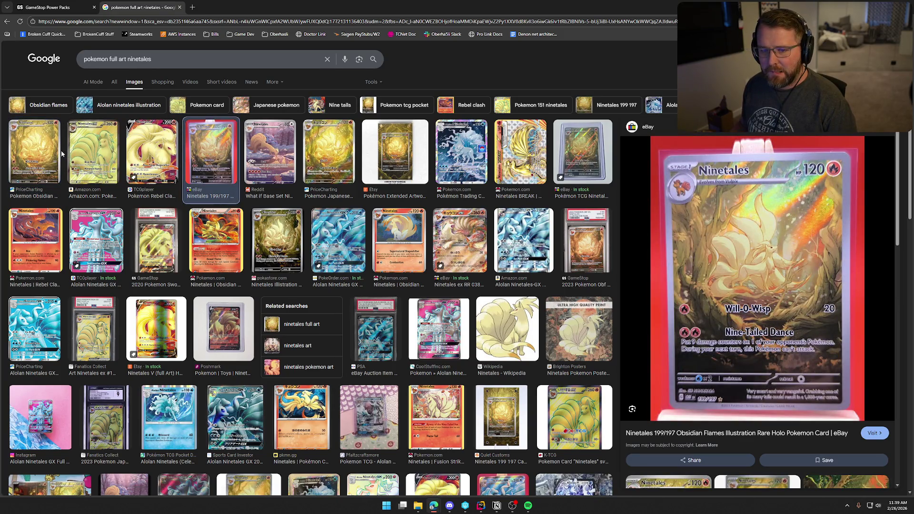
{"action": "left_click", "coordinate": [335, 156]}
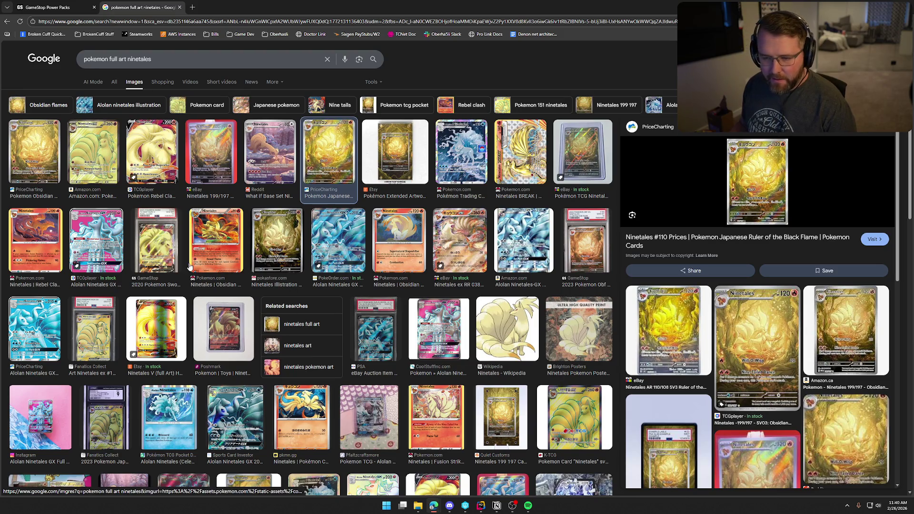
{"action": "scroll", "coordinate": [191, 269], "scroll_direction": "down", "scroll_amount": 2}
{"action": "scroll", "coordinate": [199, 300], "scroll_direction": "down", "scroll_amount": 3}
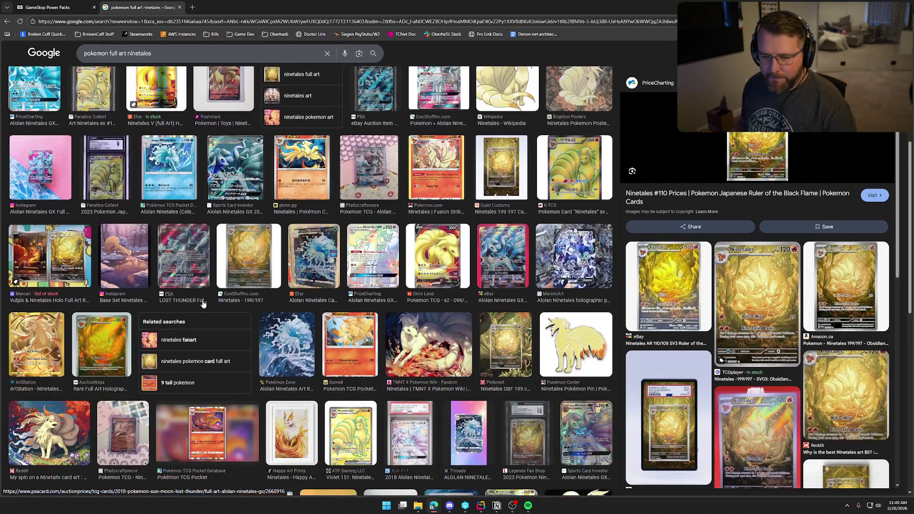
{"action": "left_click", "coordinate": [60, 262]}
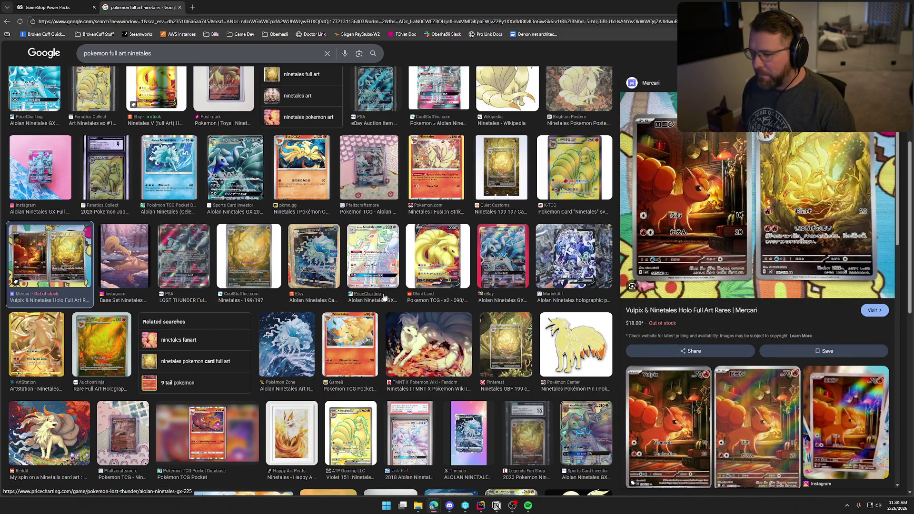
{"action": "scroll", "coordinate": [383, 297], "scroll_direction": "down", "scroll_amount": 1}
{"action": "scroll", "coordinate": [385, 300], "scroll_direction": "down", "scroll_amount": 4}
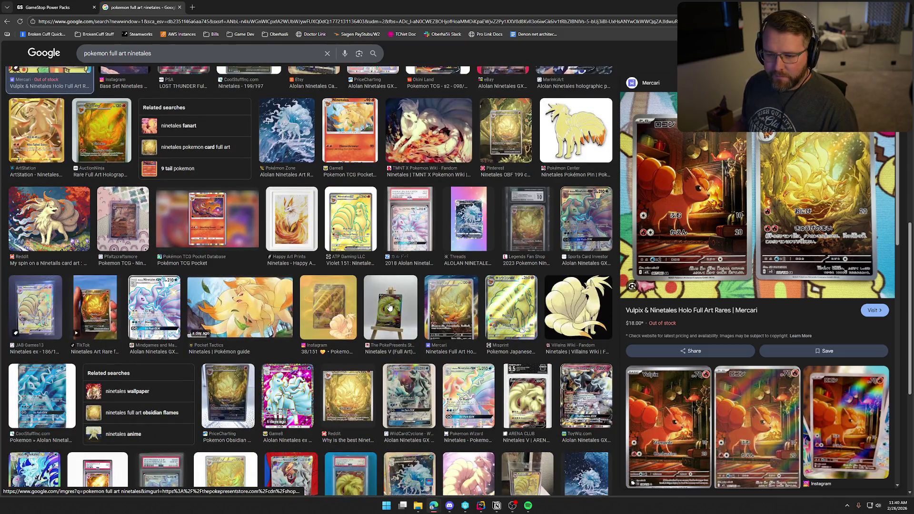
{"action": "scroll", "coordinate": [389, 307], "scroll_direction": "up", "scroll_amount": 9}
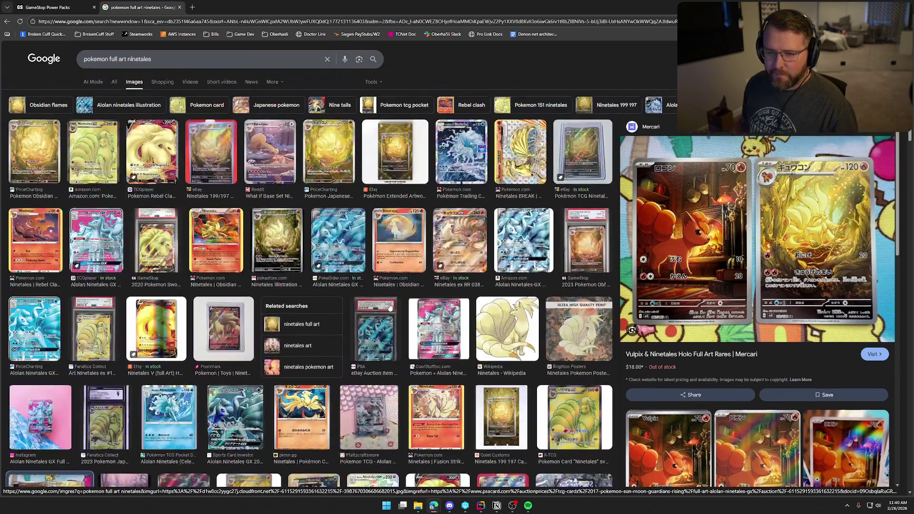
Search Google for 'gamestop buy psa pokemon cards'
{"action": "left_click", "coordinate": [159, 23]}
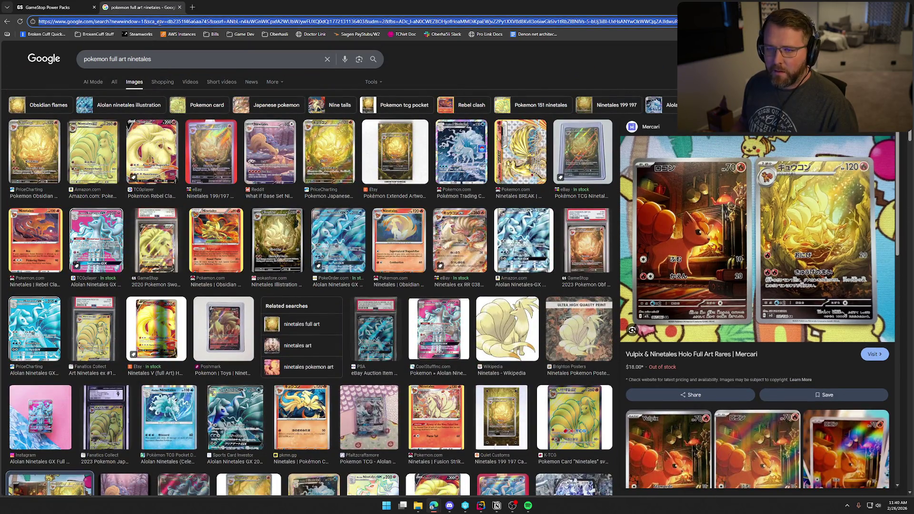
{"action": "type", "text": "g"}
{"action": "key", "text": "Return"}
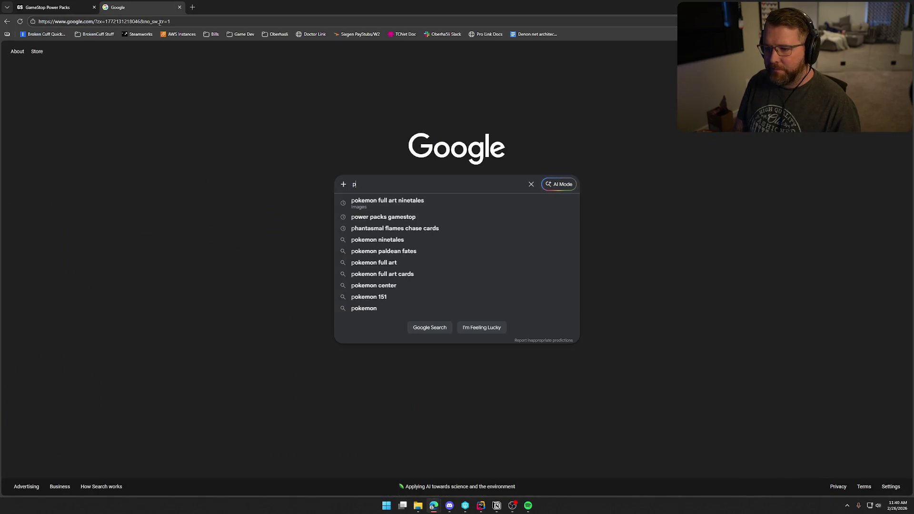
{"action": "type", "text": "gamest"}
{"action": "key", "text": "Down"}
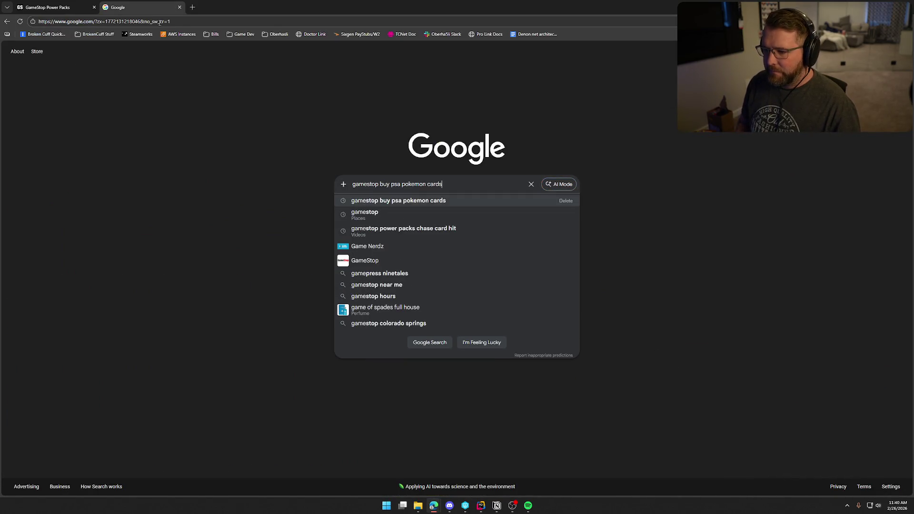
{"action": "key", "text": "Return"}
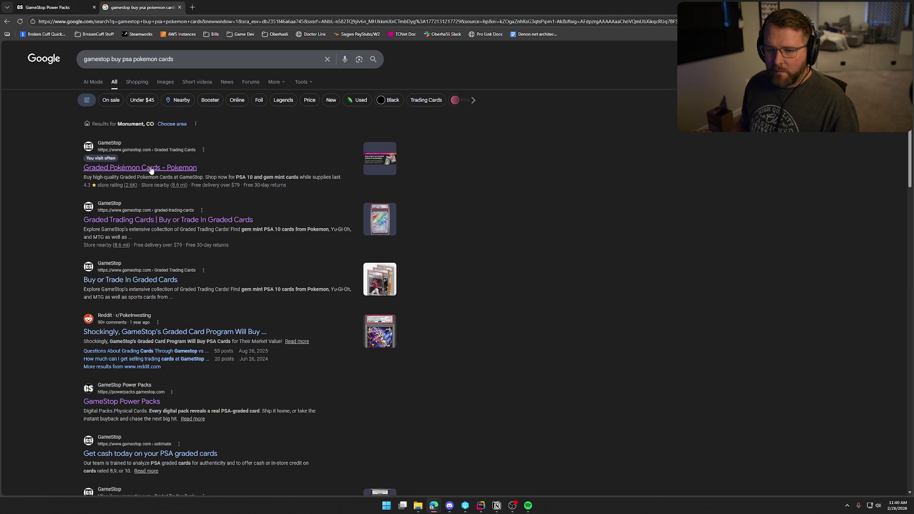
Open GameStop's graded Pokémon cards listing, check the Mew Blastoise PSA 10, and browse
{"action": "left_click", "coordinate": [154, 170]}
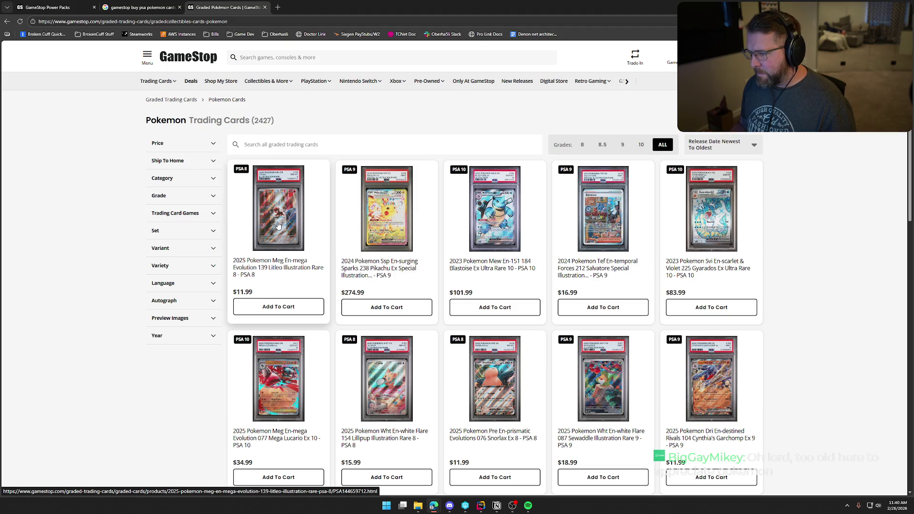
{"action": "left_click", "coordinate": [485, 210]}
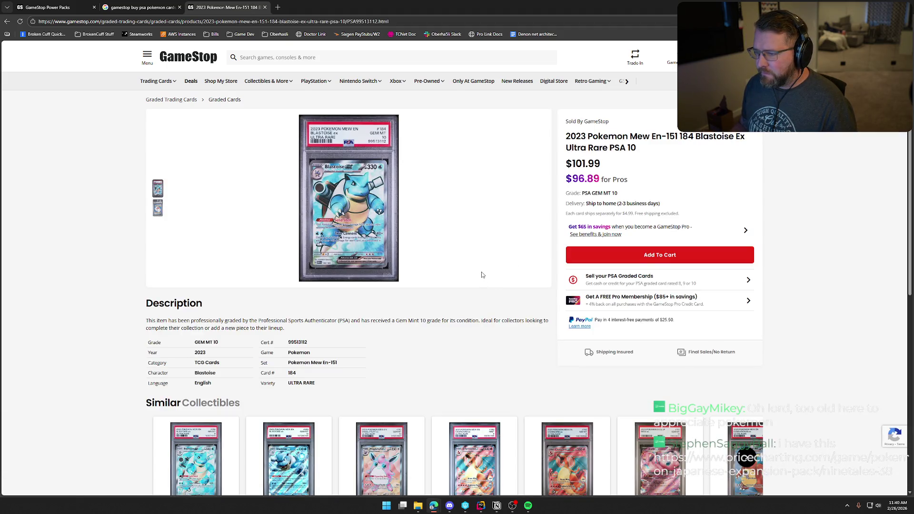
{"action": "left_click", "coordinate": [7, 22]}
{"action": "scroll", "coordinate": [673, 300], "scroll_direction": "down", "scroll_amount": 4}
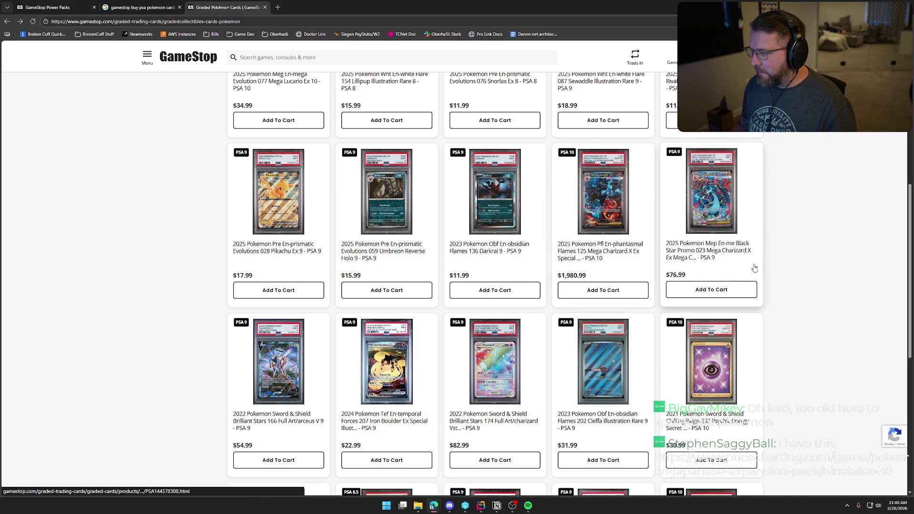
{"action": "scroll", "coordinate": [827, 273], "scroll_direction": "down", "scroll_amount": 3}
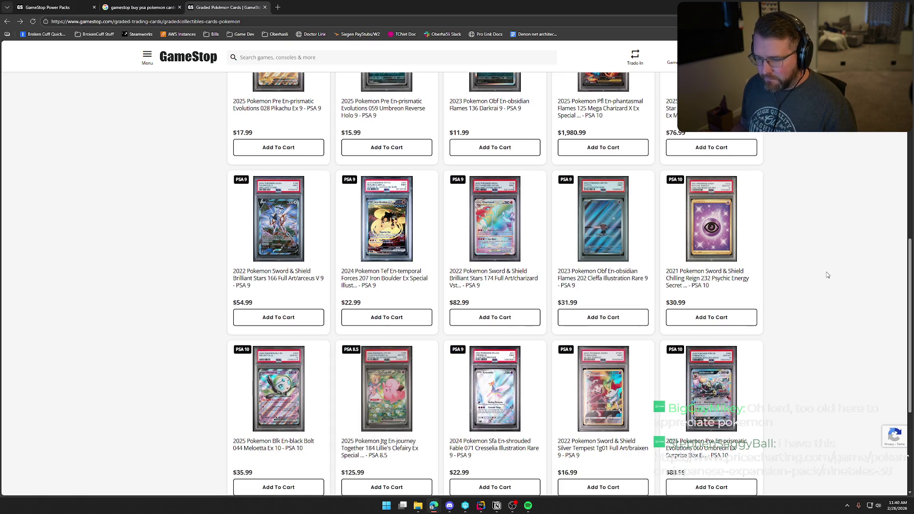
{"action": "scroll", "coordinate": [826, 284], "scroll_direction": "down", "scroll_amount": 2}
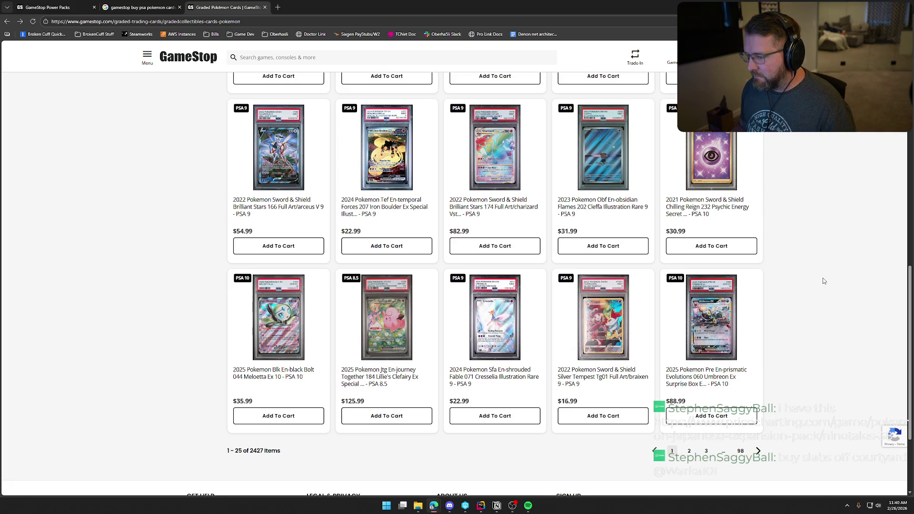
{"action": "scroll", "coordinate": [824, 281], "scroll_direction": "up", "scroll_amount": 15}
Search the graded cards for 'ninetales' and inspect the Ninetales PSA 9 product page
{"action": "left_click", "coordinate": [337, 145]}
{"action": "type", "text": "ninetales"}
{"action": "key", "text": "Return"}
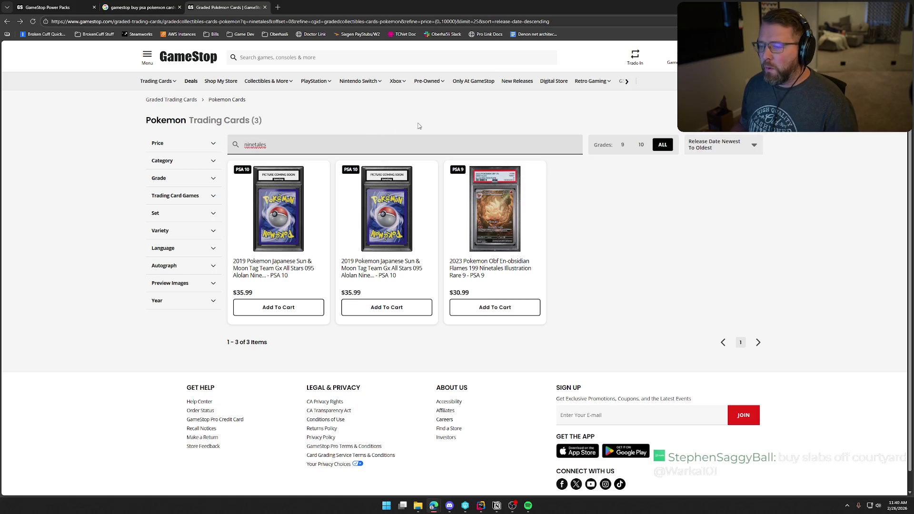
{"action": "left_click", "coordinate": [494, 211]}
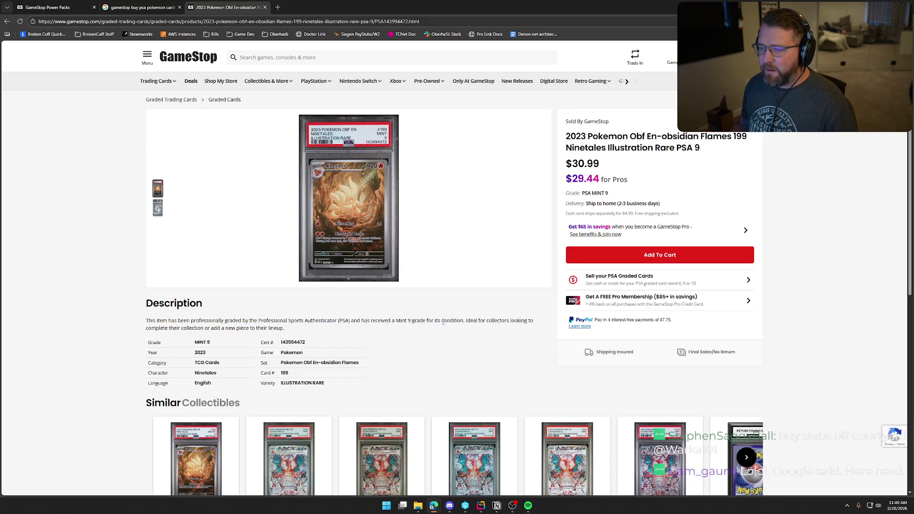
{"action": "scroll", "coordinate": [455, 337], "scroll_direction": "down", "scroll_amount": 3}
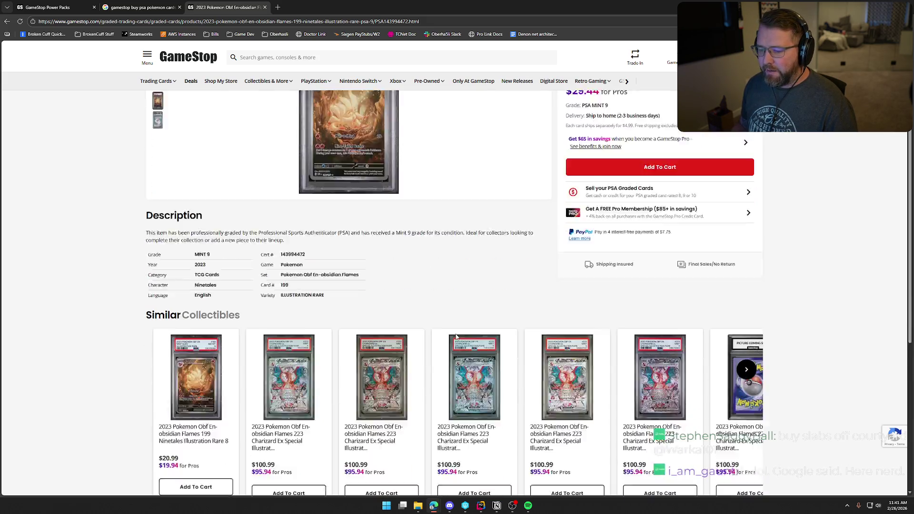
{"action": "scroll", "coordinate": [457, 409], "scroll_direction": "up", "scroll_amount": 3}
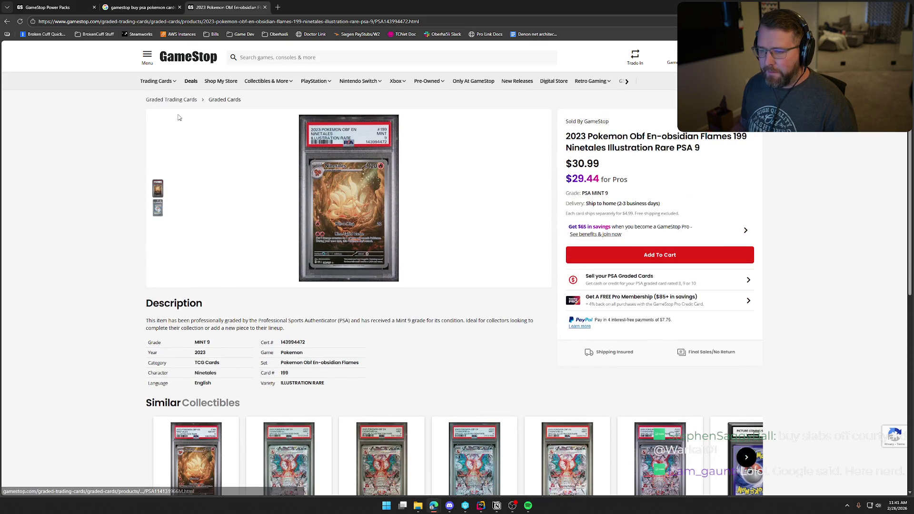
{"action": "left_click", "coordinate": [7, 22]}
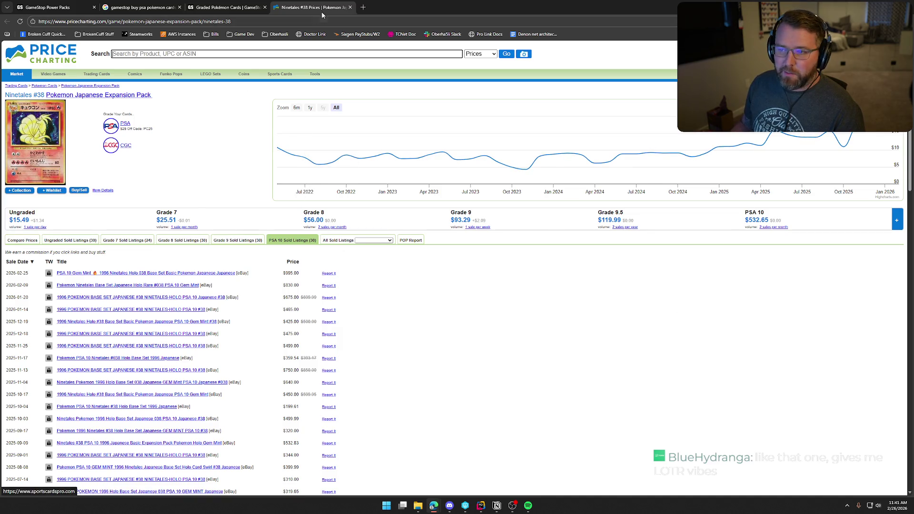
{"action": "left_click", "coordinate": [350, 7]}
Review the $30.99 Obsidian Flames 199 Ninetales PSA 9 listing, then close the GameStop tab
{"action": "left_click", "coordinate": [491, 268]}
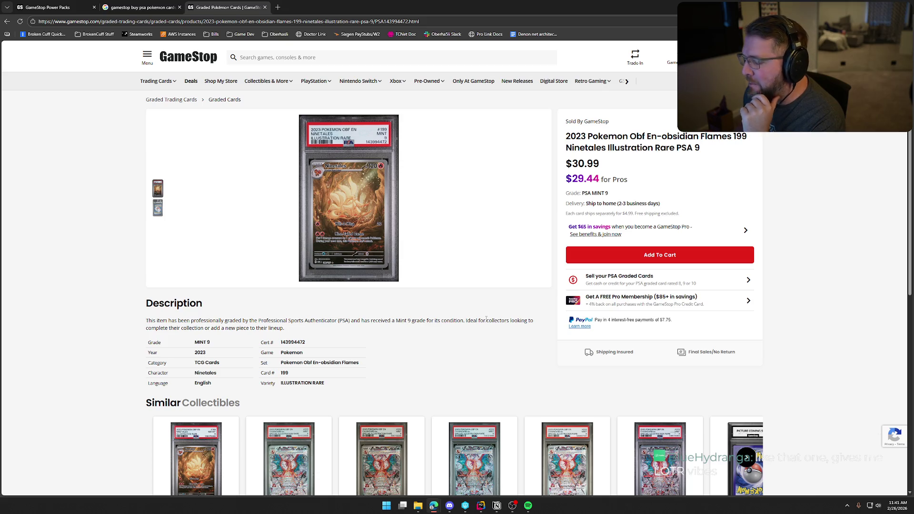
{"action": "scroll", "coordinate": [444, 303], "scroll_direction": "down", "scroll_amount": 3}
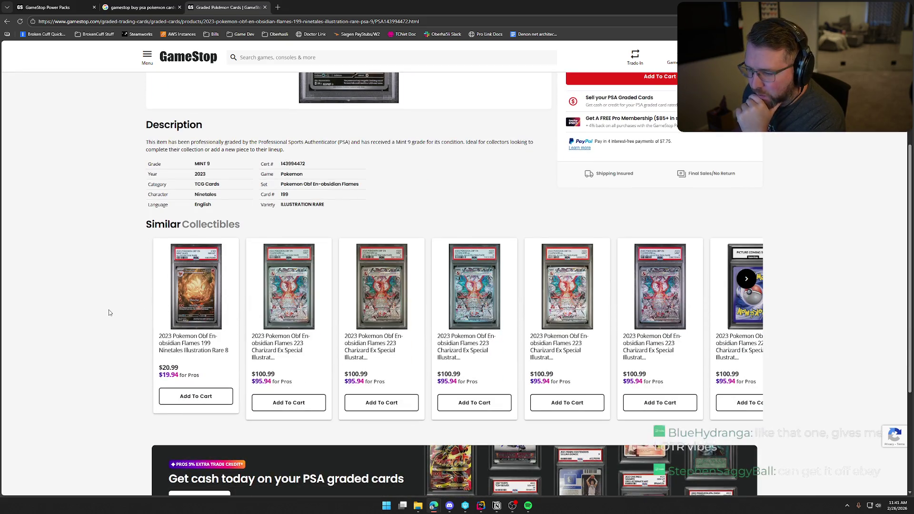
{"action": "scroll", "coordinate": [114, 309], "scroll_direction": "up", "scroll_amount": 3}
{"action": "scroll", "coordinate": [118, 308], "scroll_direction": "down", "scroll_amount": 3}
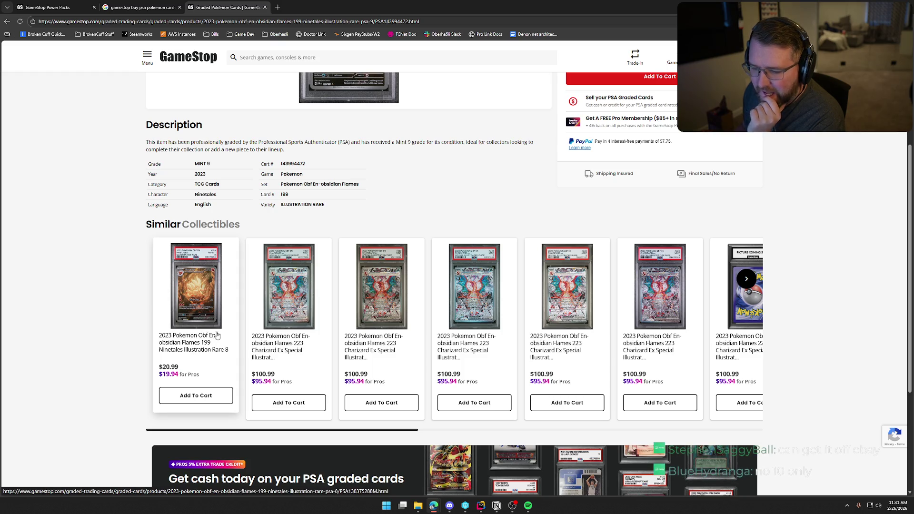
{"action": "scroll", "coordinate": [208, 346], "scroll_direction": "up", "scroll_amount": 4}
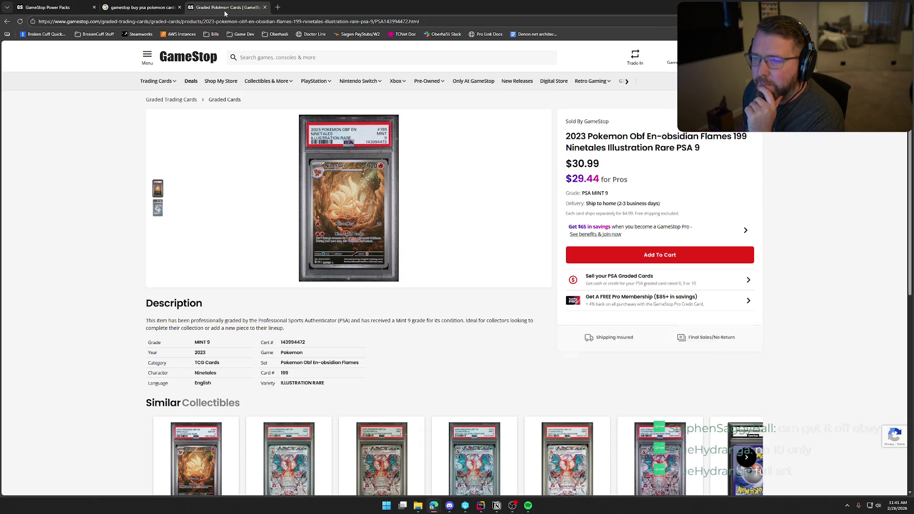
{"action": "left_click", "coordinate": [264, 7]}
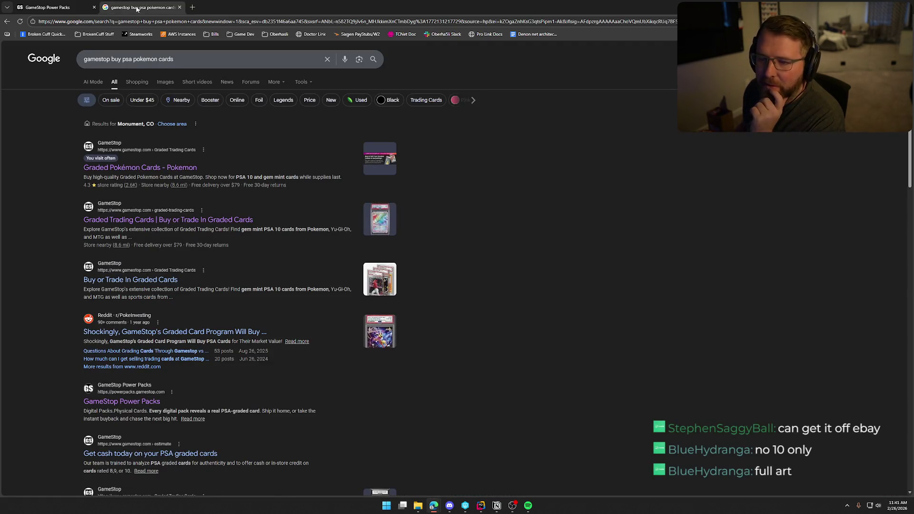
Close the Google tab and Ninetales view, review the Gengar & Mimikyu GX and Snorlax-Holo cards, then go to Discord
{"action": "middle_click", "coordinate": [137, 8]}
{"action": "left_click", "coordinate": [23, 56]}
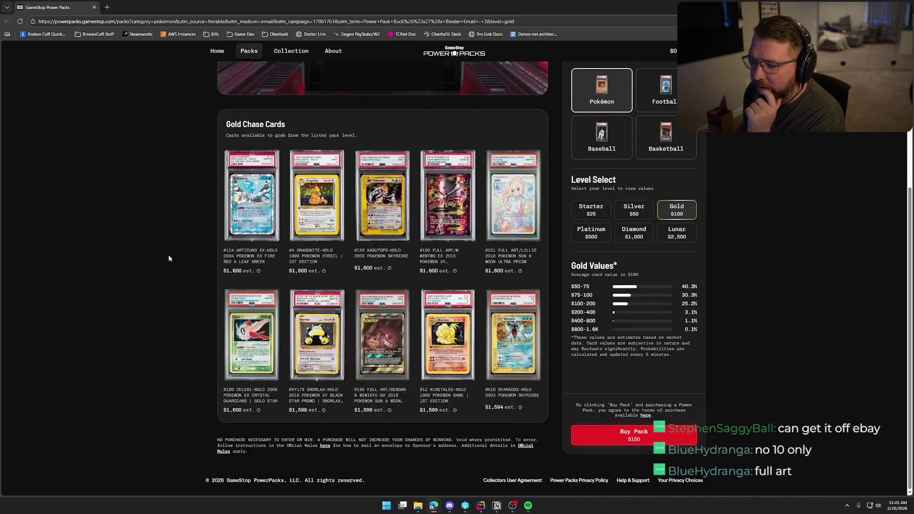
{"action": "left_click", "coordinate": [399, 335]}
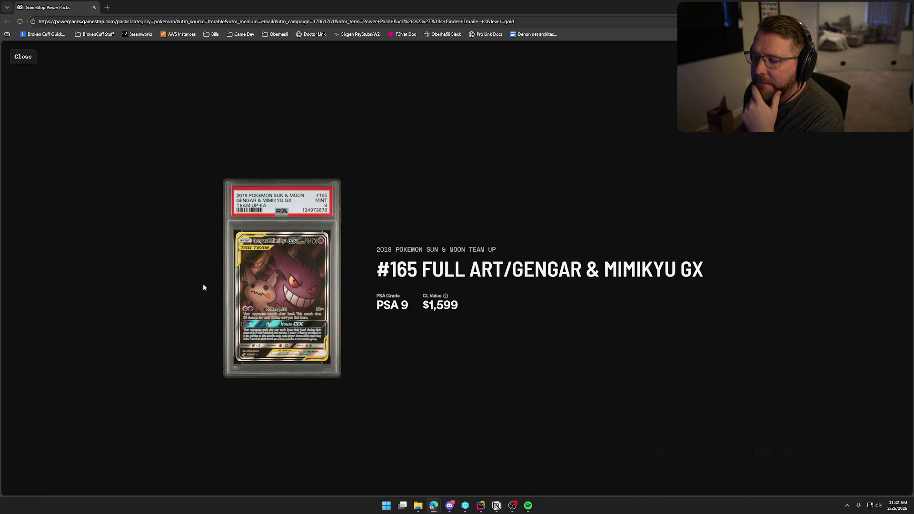
{"action": "left_click", "coordinate": [24, 59]}
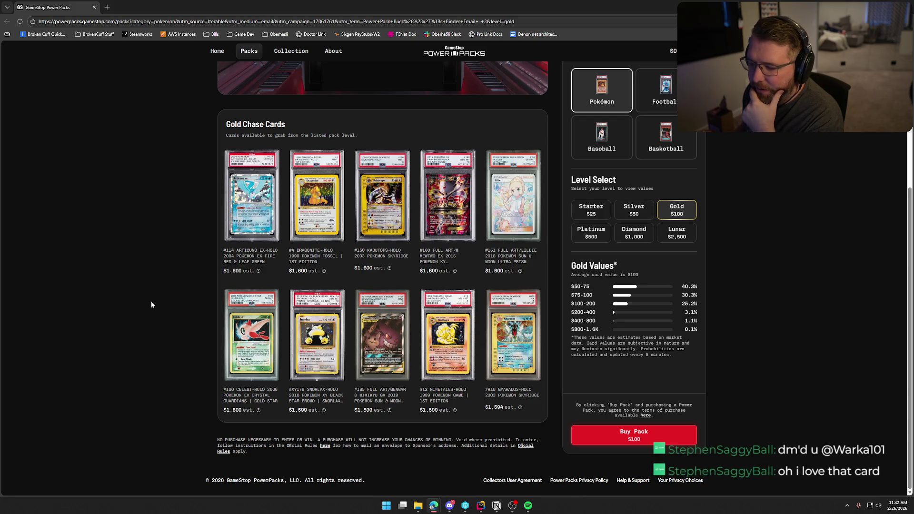
{"action": "left_click", "coordinate": [317, 341]}
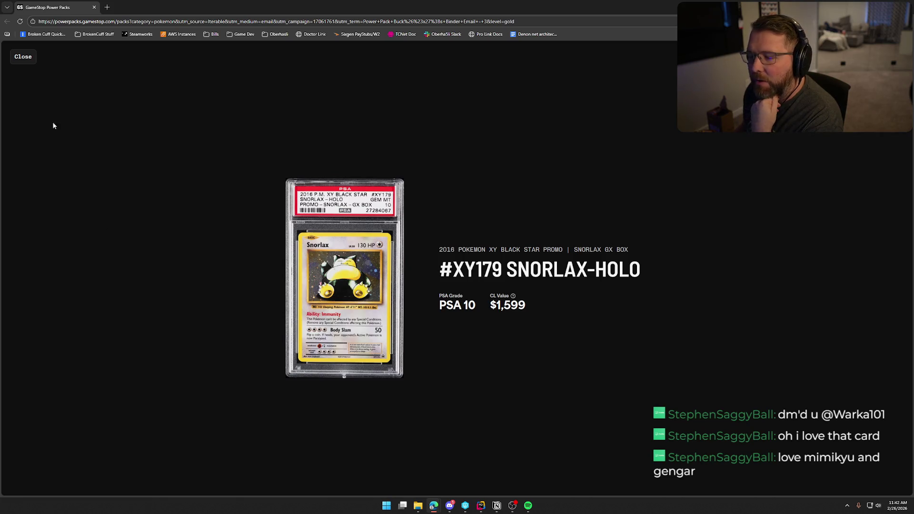
{"action": "left_click", "coordinate": [17, 56]}
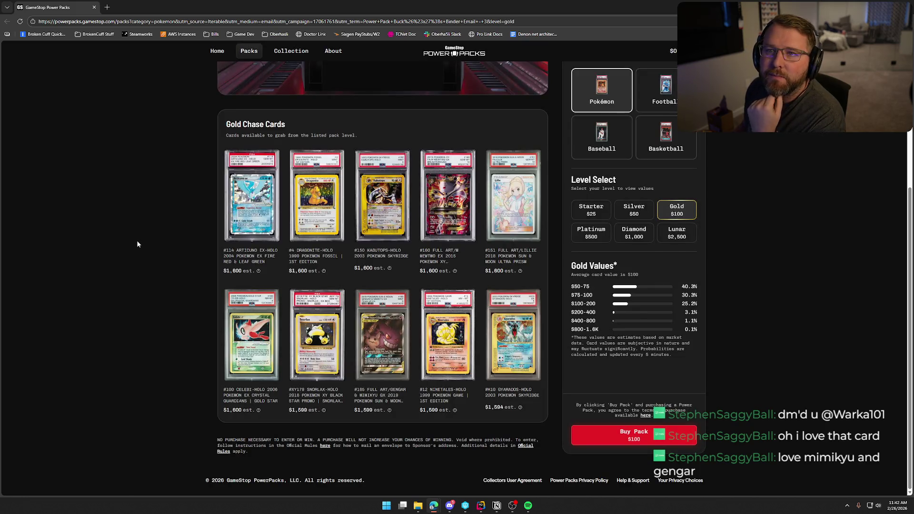
{"action": "left_click", "coordinate": [449, 506]}
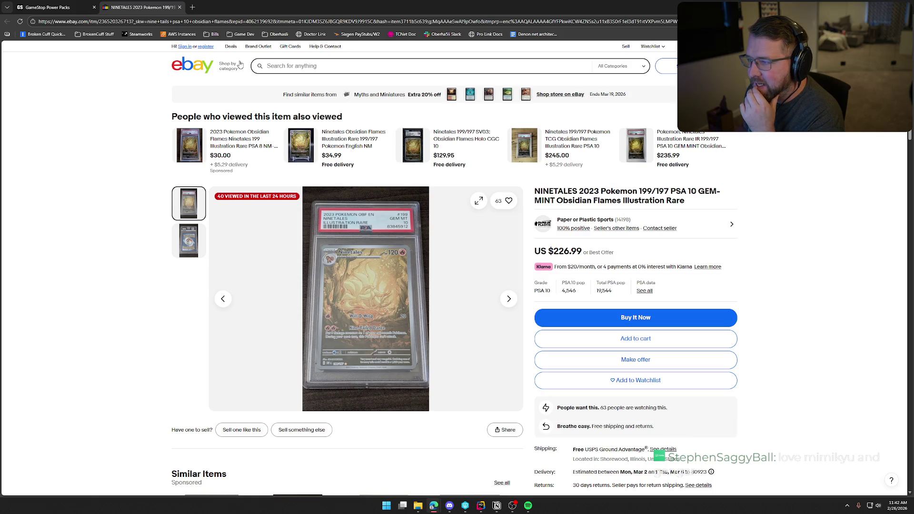
Close the eBay Ninetales listing and PriceCharting tabs, returning to the Gold-level Power Packs page
{"action": "middle_click", "coordinate": [137, 6]}
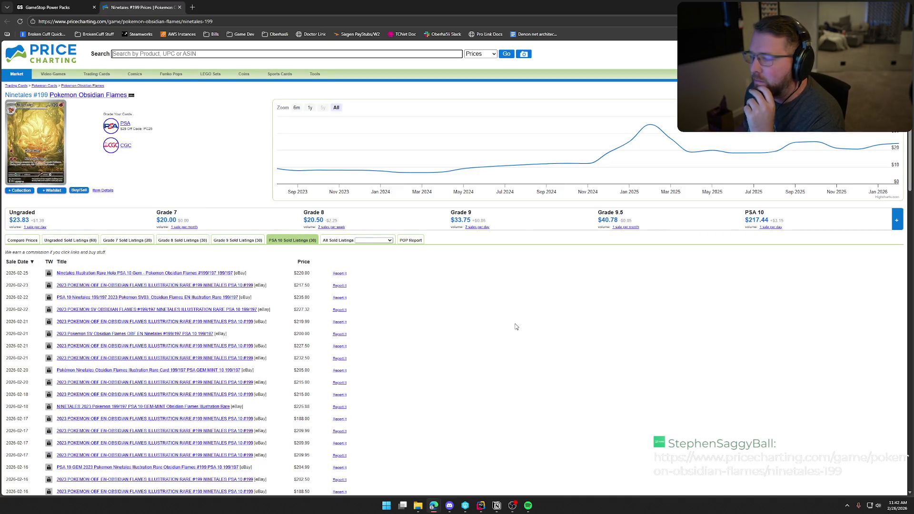
{"action": "mouse_move", "coordinate": [652, 131]}
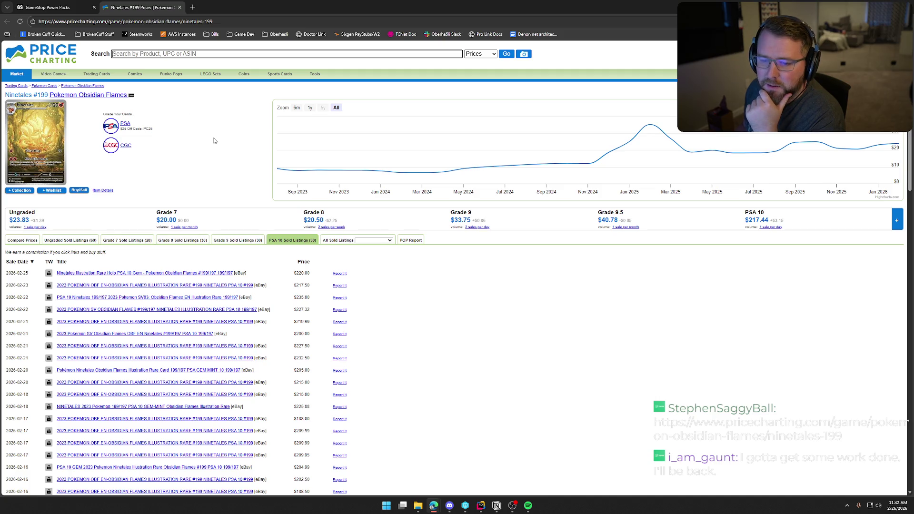
{"action": "middle_click", "coordinate": [133, 8]}
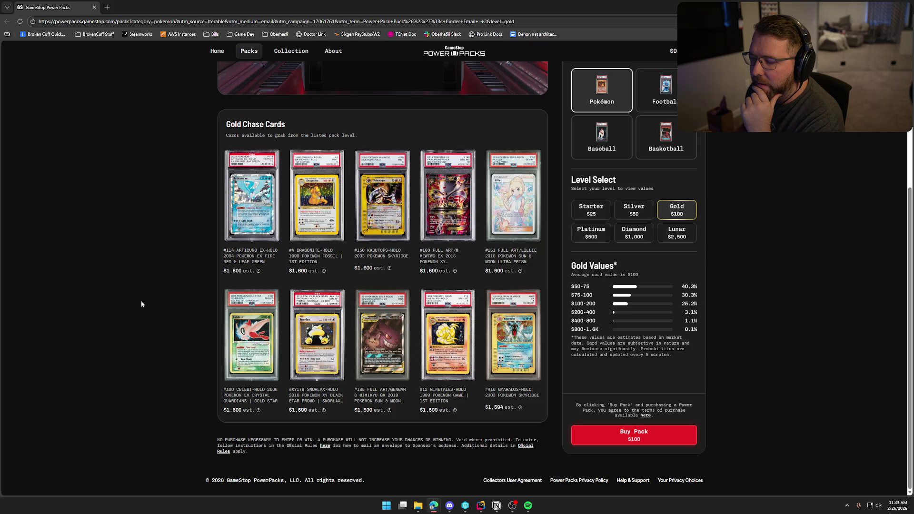
Switch to the Silver level and view the Pokemon Machine and #34 Ivysaur card details
{"action": "left_click", "coordinate": [637, 216]}
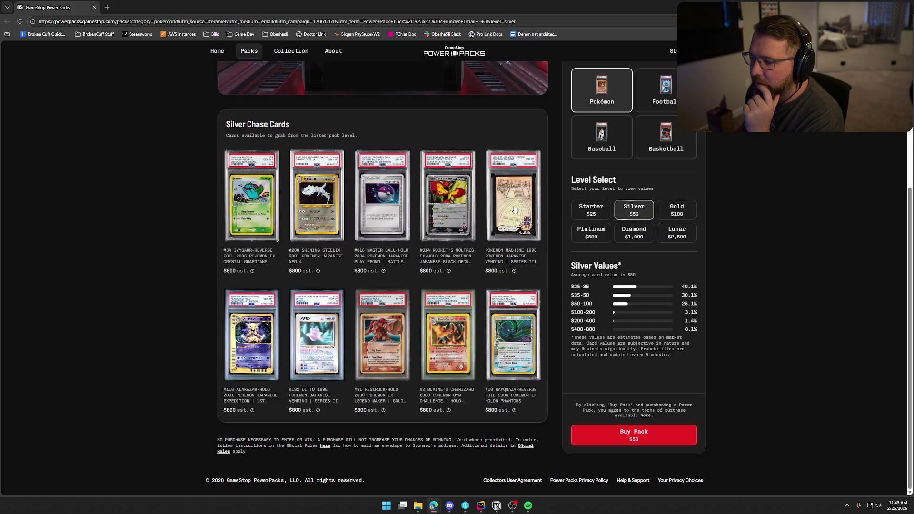
{"action": "left_click", "coordinate": [514, 200]}
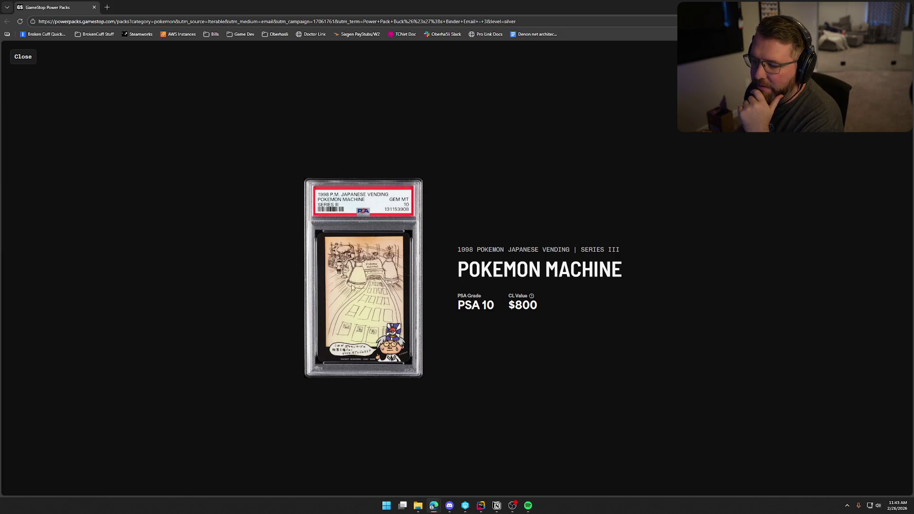
{"action": "left_click", "coordinate": [25, 60]}
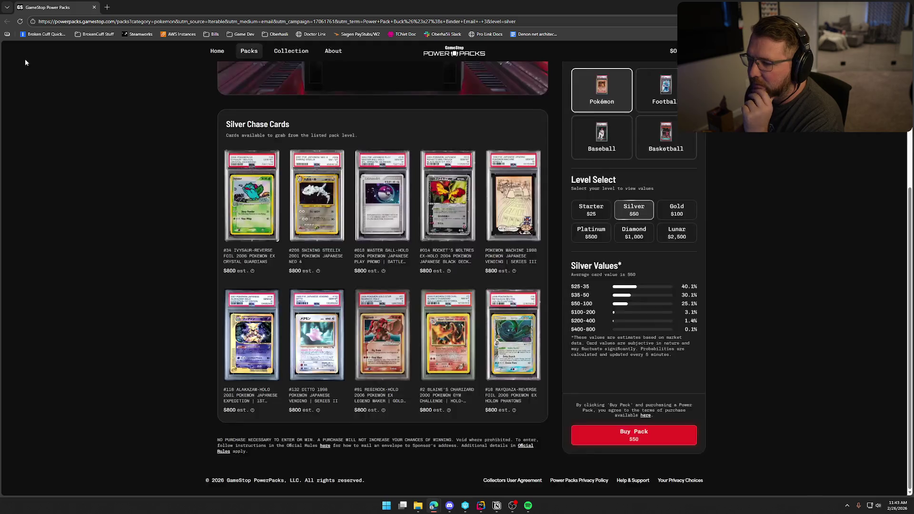
{"action": "left_click", "coordinate": [236, 219]}
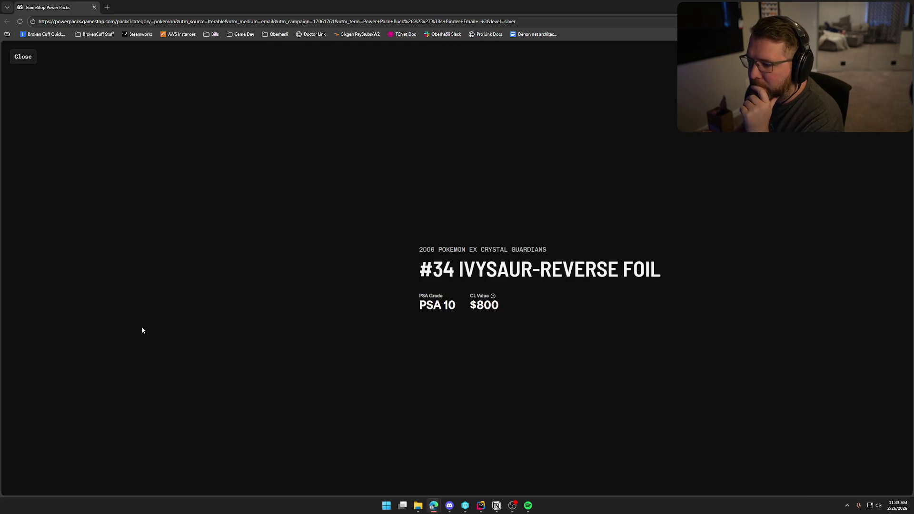
{"action": "left_click", "coordinate": [21, 62]}
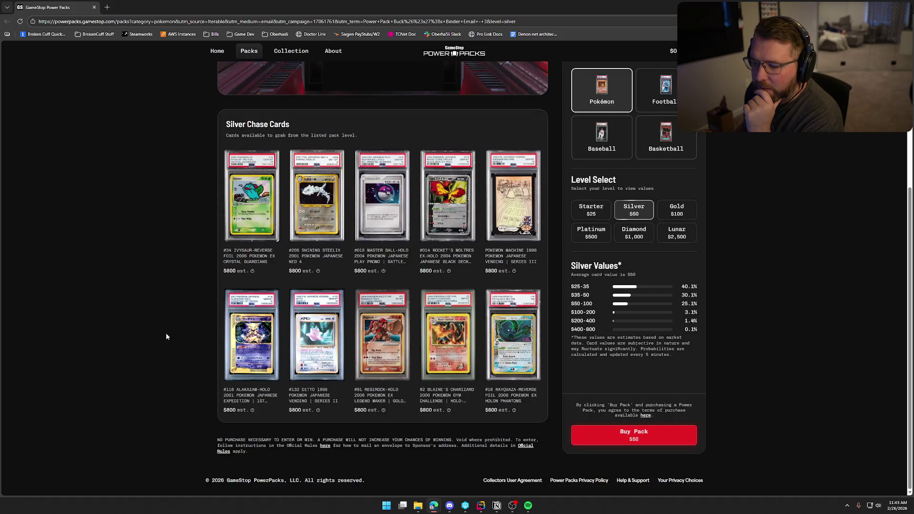
View the #116 Alakazam-Holo and #132 Ditto cards, then check Starter and return to Silver
{"action": "left_click", "coordinate": [238, 334]}
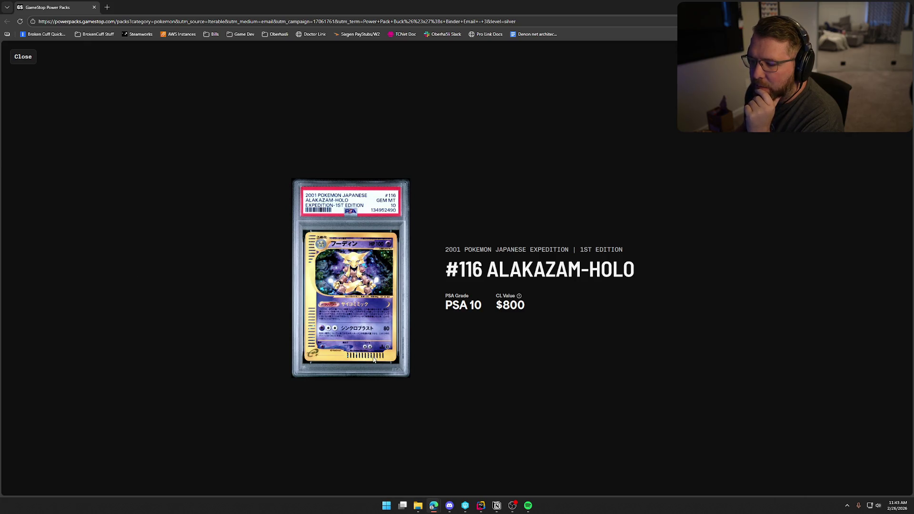
{"action": "left_click", "coordinate": [24, 55]}
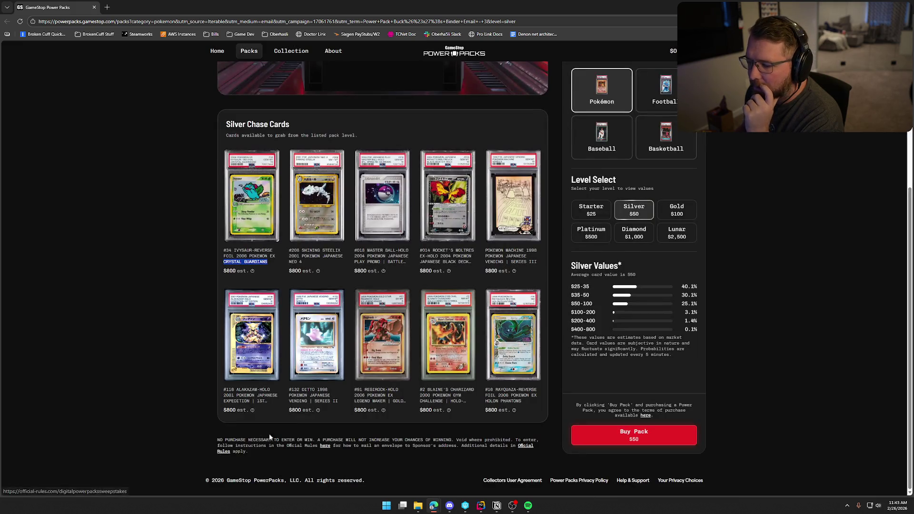
{"action": "left_click", "coordinate": [311, 342]}
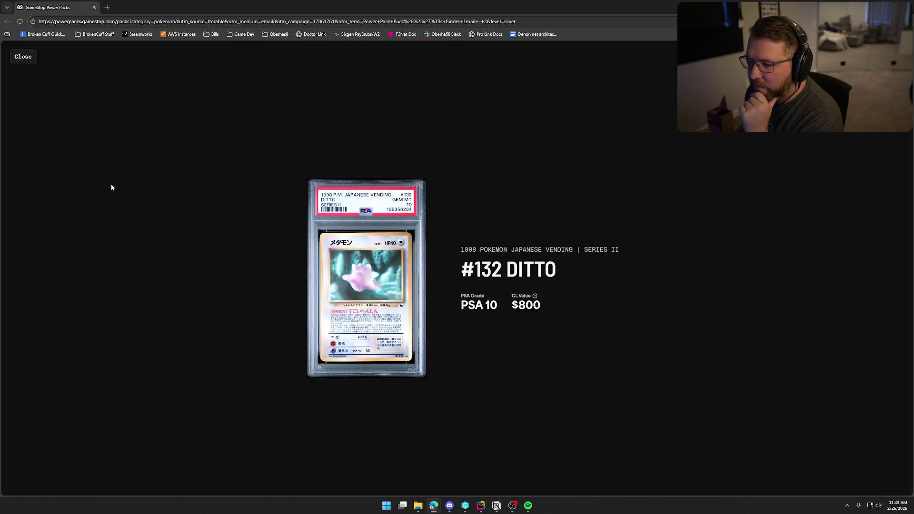
{"action": "left_click", "coordinate": [23, 57]}
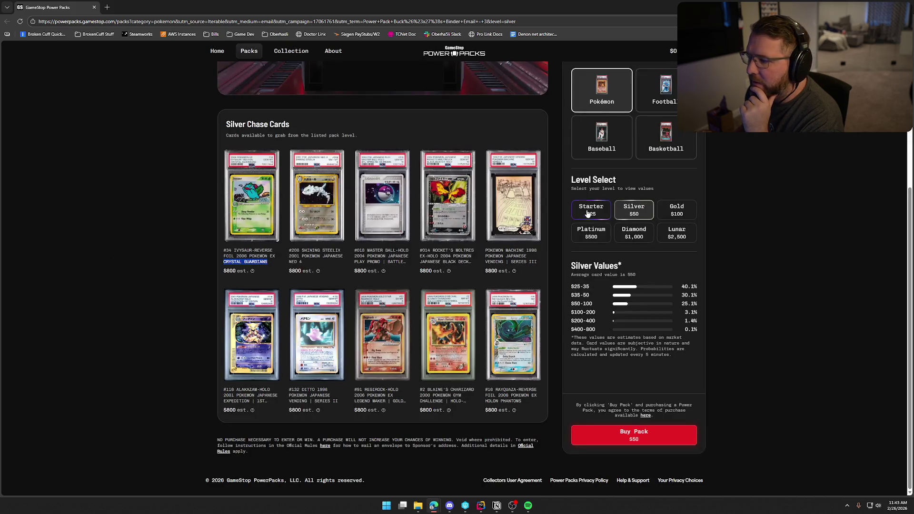
{"action": "left_click", "coordinate": [591, 209]}
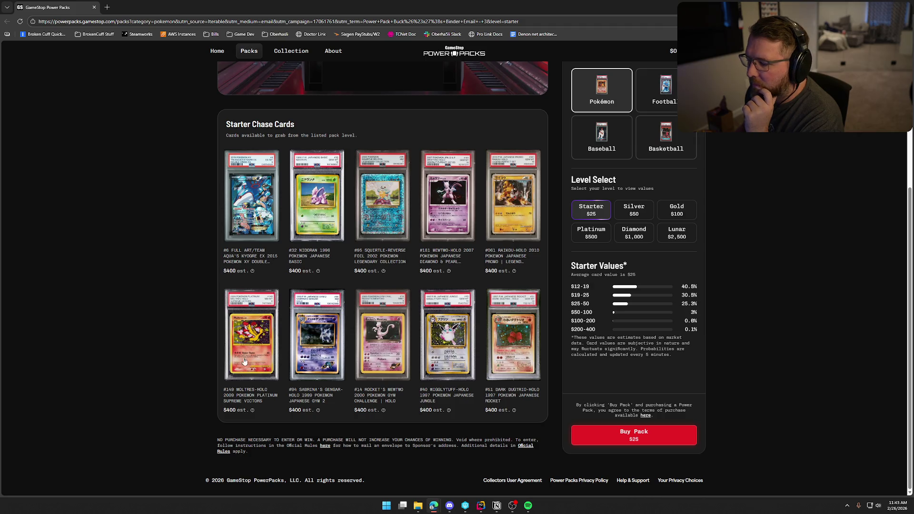
{"action": "left_click", "coordinate": [632, 210]}
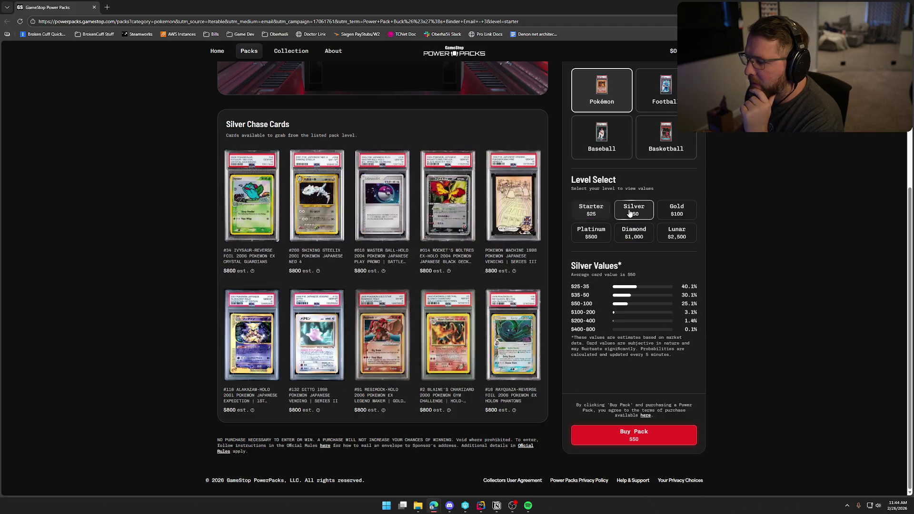
Compare the Gold, Platinum, Diamond and Lunar levels' chase cards and values, ending on Lunar ($2,500)
{"action": "left_click", "coordinate": [677, 213]}
{"action": "left_click", "coordinate": [591, 233]}
{"action": "left_click", "coordinate": [634, 233]}
{"action": "left_click", "coordinate": [669, 235]}
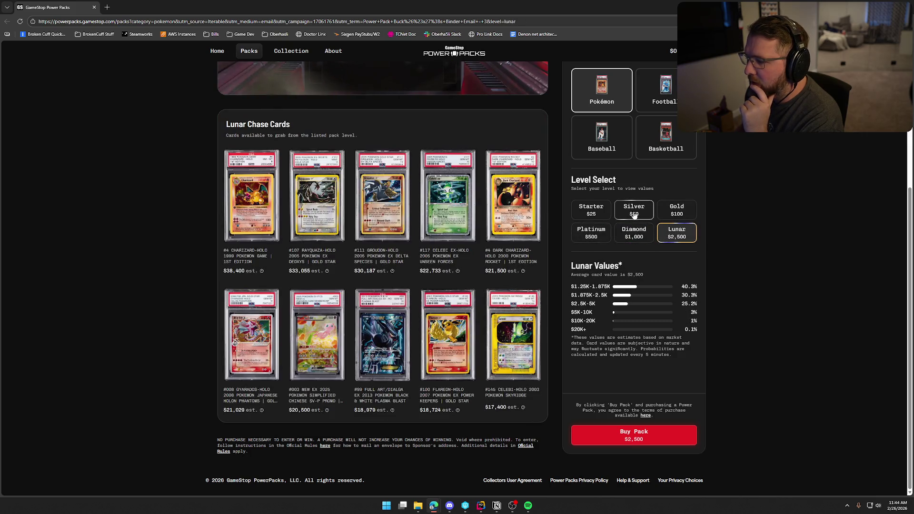
{"action": "left_click", "coordinate": [636, 209]}
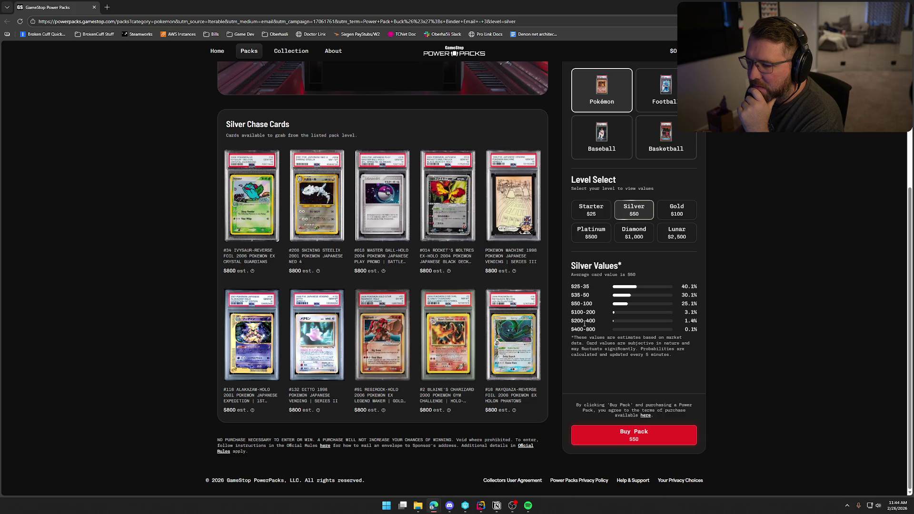
{"action": "left_click", "coordinate": [676, 212]}
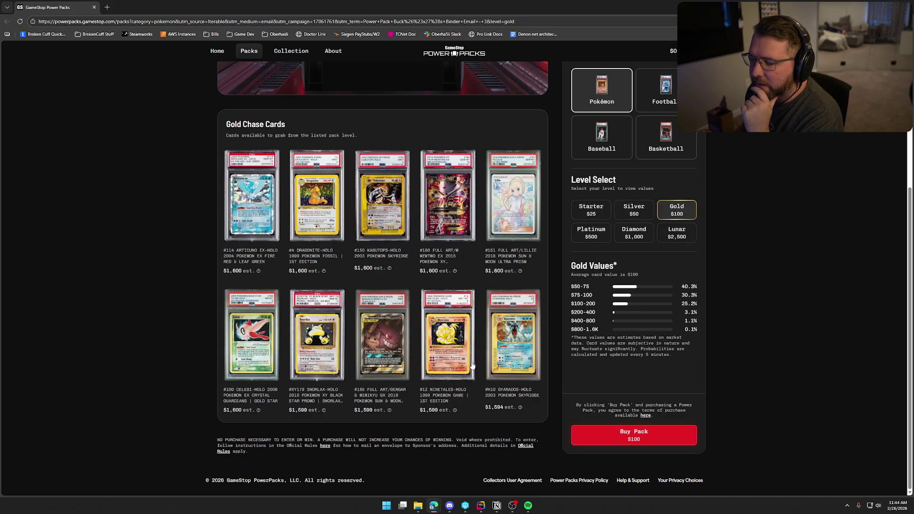
{"action": "left_click", "coordinate": [591, 233]}
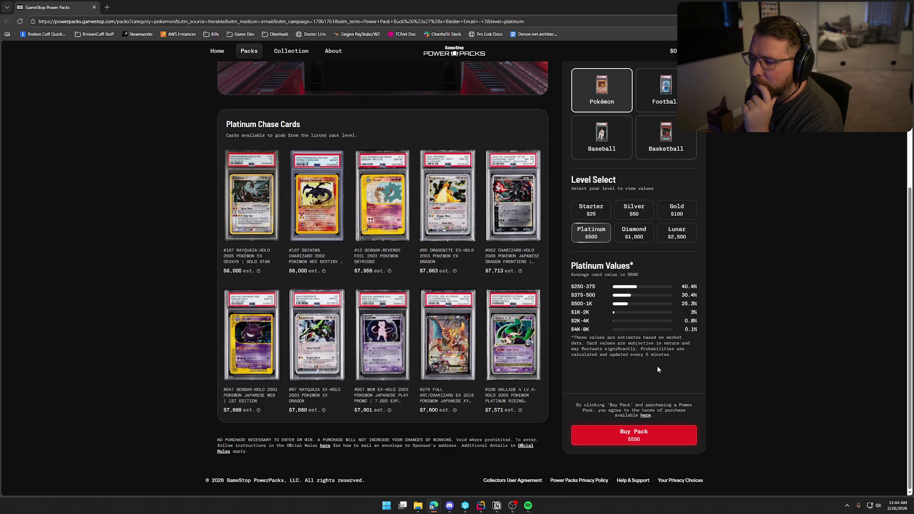
{"action": "left_click", "coordinate": [639, 236]}
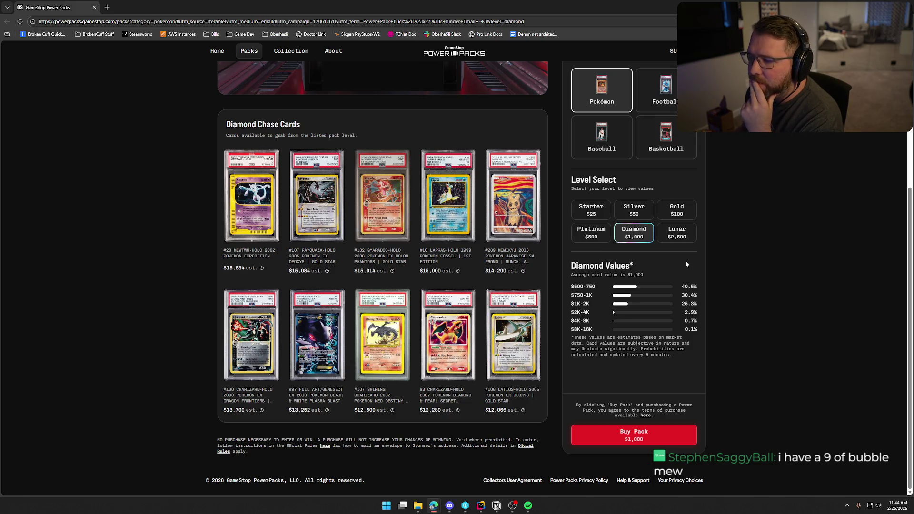
{"action": "left_click", "coordinate": [678, 241]}
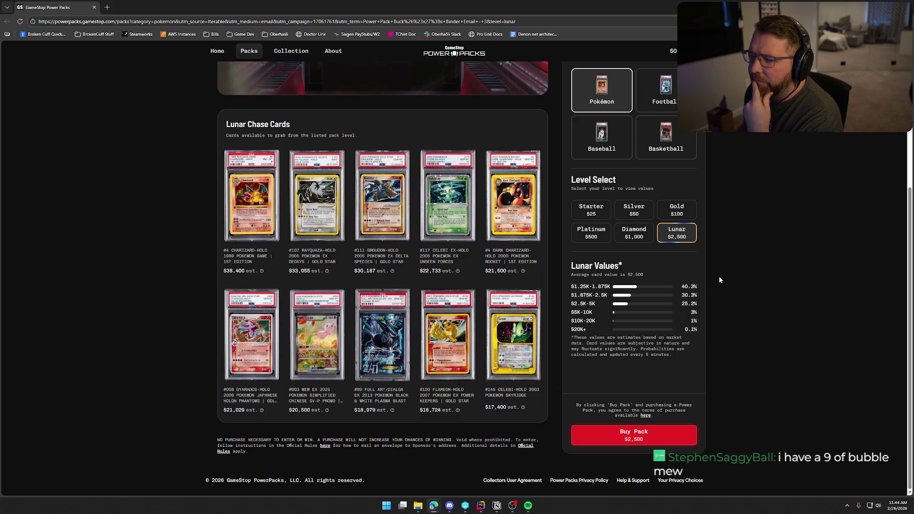
Inspect the Lunar level's #4 Charizard-Holo PSA 8 card details, estimated at $38,400
{"action": "left_click", "coordinate": [251, 196]}
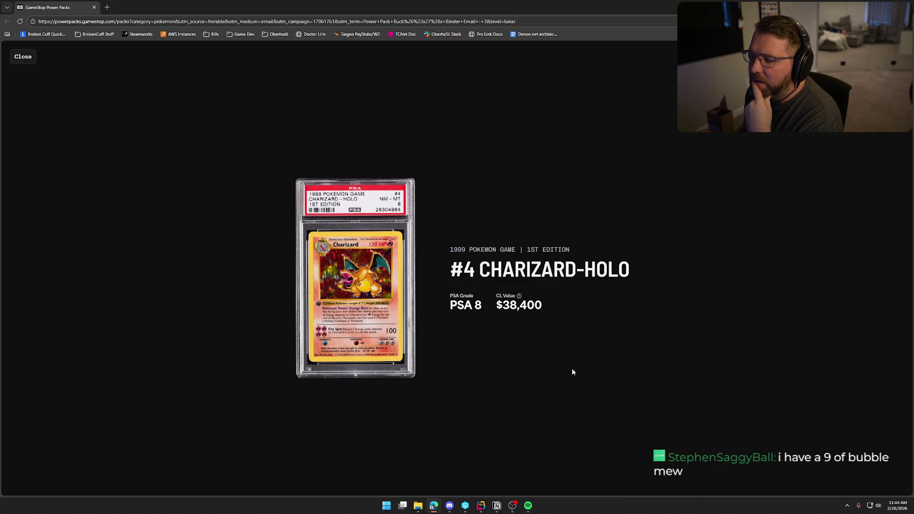
{"action": "left_click", "coordinate": [22, 57]}
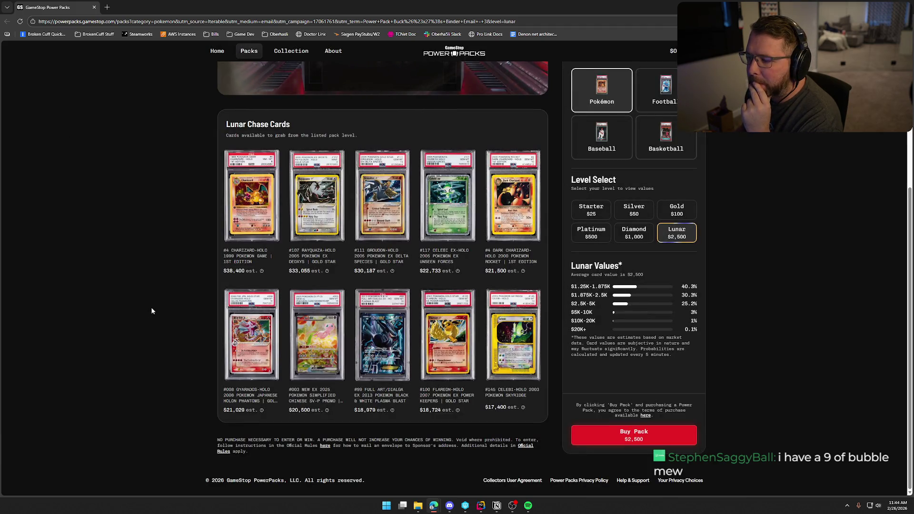
{"action": "left_click", "coordinate": [239, 273]}
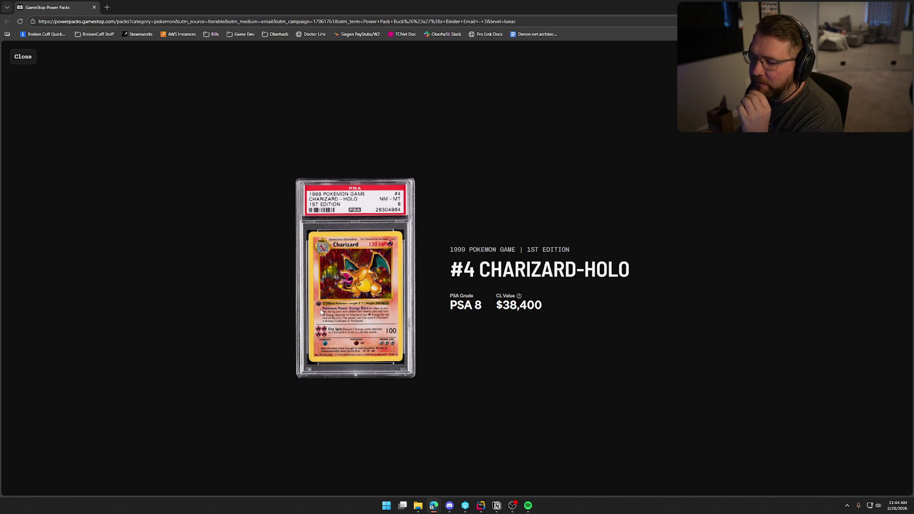
{"action": "left_click", "coordinate": [20, 60]}
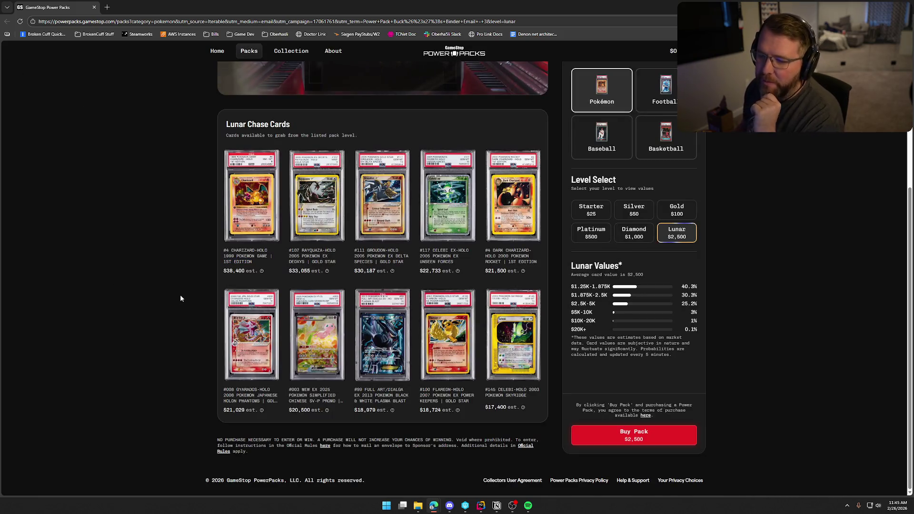
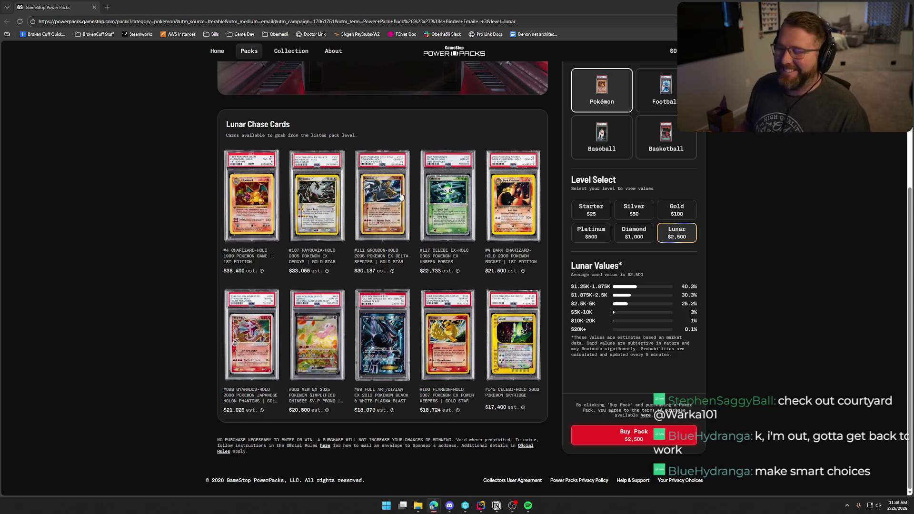
Compare the Silver and Gold pack levels, checking the #12 Ninetales-Holo chase card's details
{"action": "left_click", "coordinate": [628, 210]}
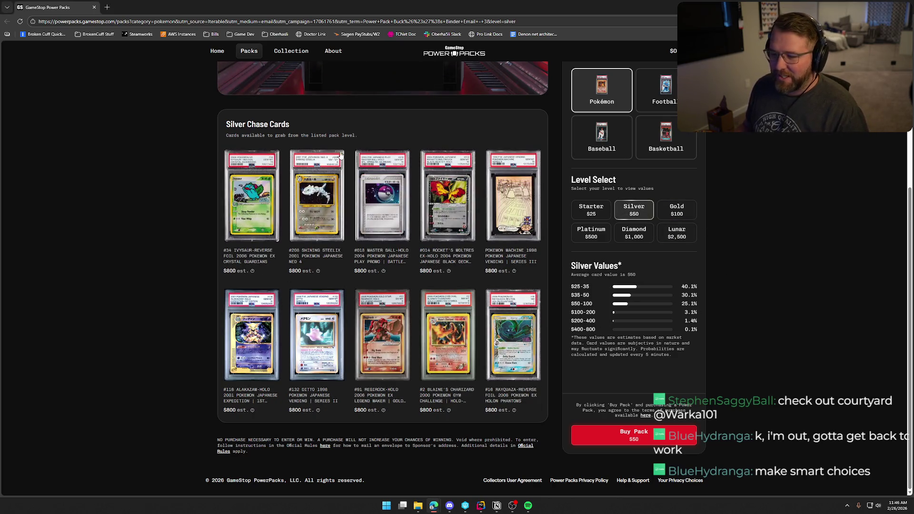
{"action": "left_click", "coordinate": [676, 210]}
{"action": "left_click", "coordinate": [465, 351]}
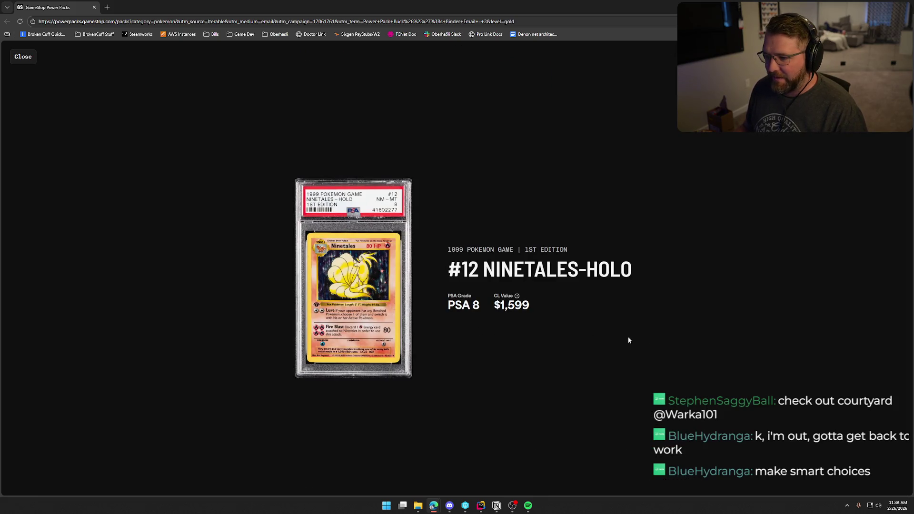
{"action": "left_click", "coordinate": [34, 79]}
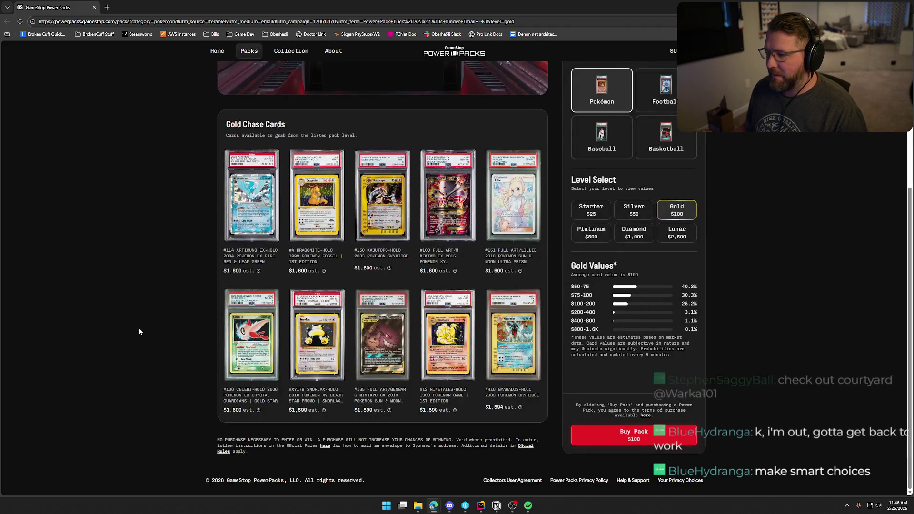
{"action": "left_click", "coordinate": [634, 210]}
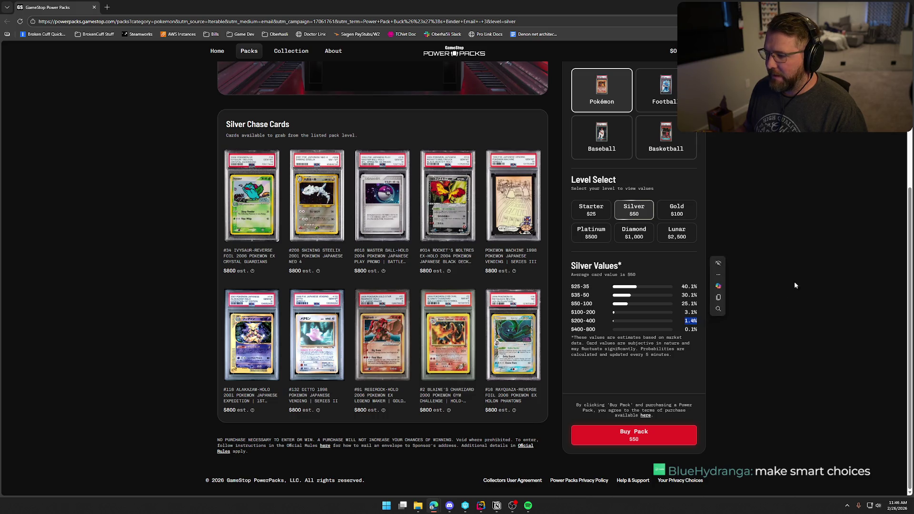
{"action": "left_click", "coordinate": [676, 210]}
{"action": "left_click", "coordinate": [638, 210]}
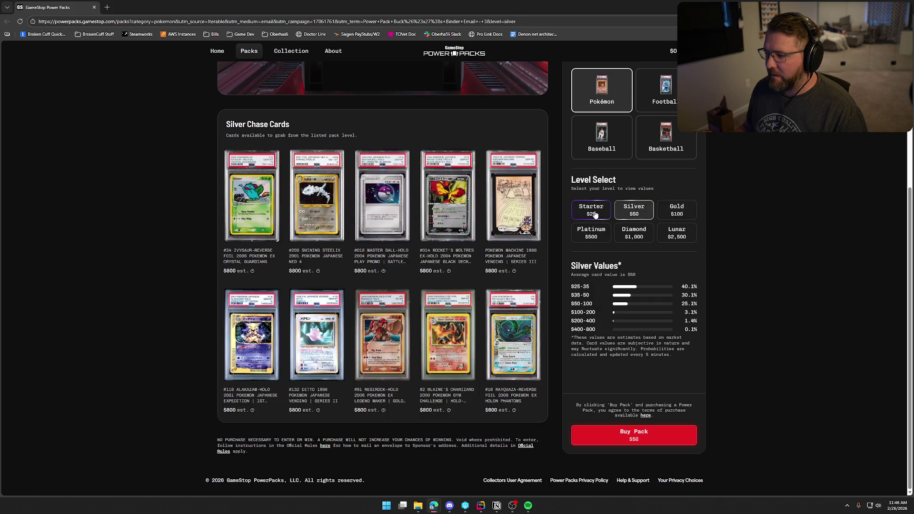
{"action": "left_click", "coordinate": [680, 215]}
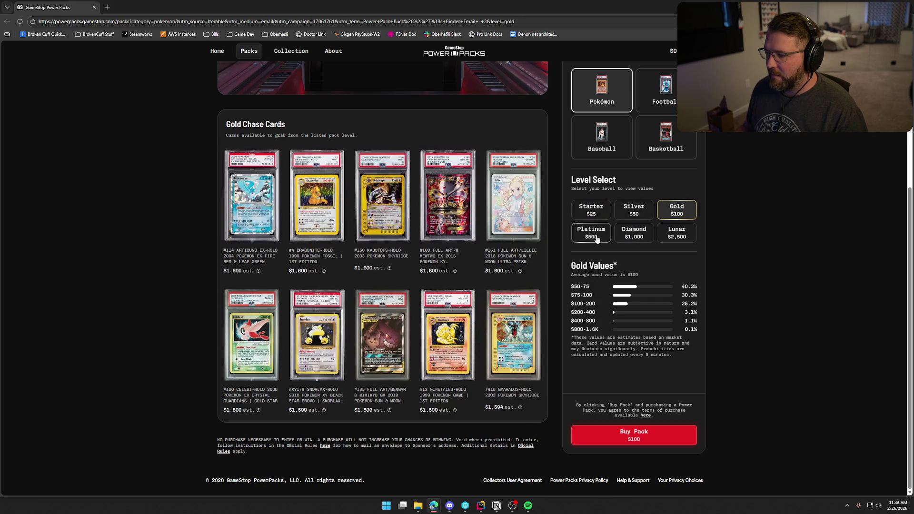
Browse the Platinum, Diamond, Lunar, Starter and Gold chase cards, then settle on Silver
{"action": "left_click", "coordinate": [596, 240]}
{"action": "left_click", "coordinate": [637, 239]}
{"action": "left_click", "coordinate": [678, 239]}
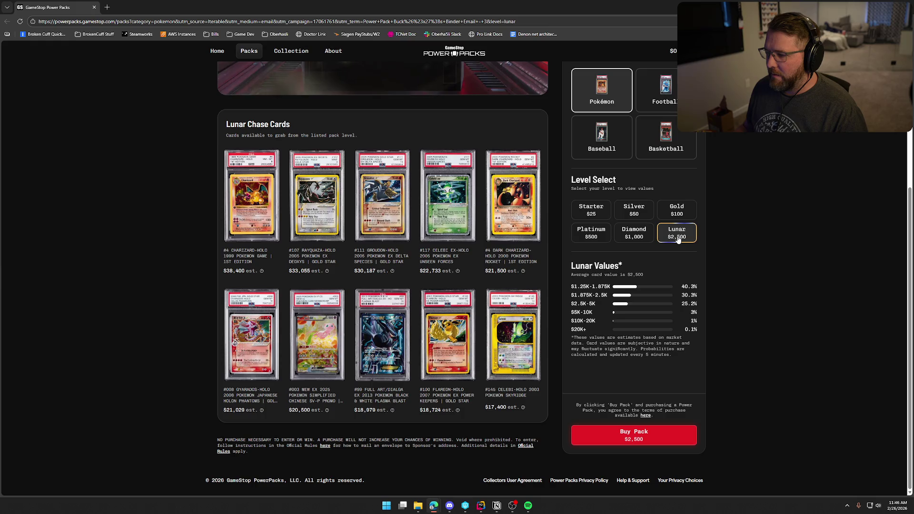
{"action": "left_click", "coordinate": [641, 214]}
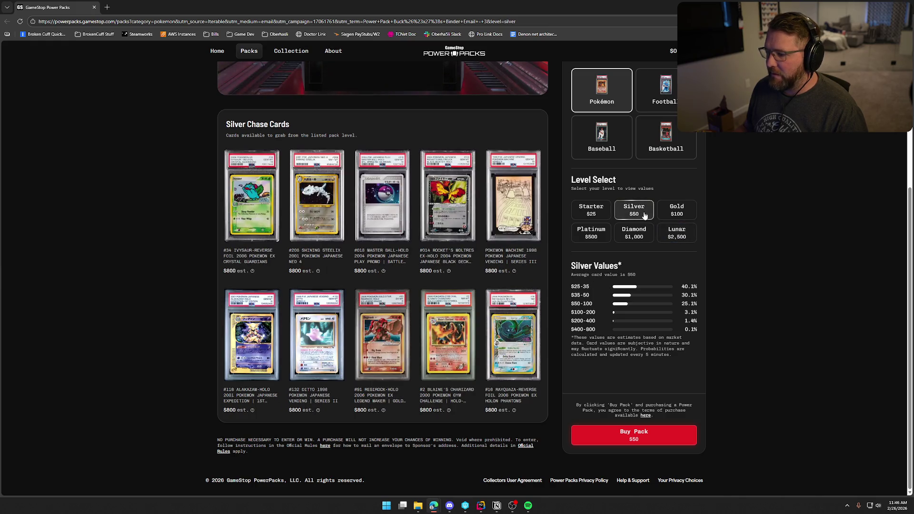
{"action": "left_click", "coordinate": [679, 234]}
{"action": "left_click", "coordinate": [635, 233]}
{"action": "left_click", "coordinate": [590, 212]}
{"action": "left_click", "coordinate": [633, 212]}
{"action": "left_click", "coordinate": [676, 215]}
{"action": "left_click", "coordinate": [635, 215]}
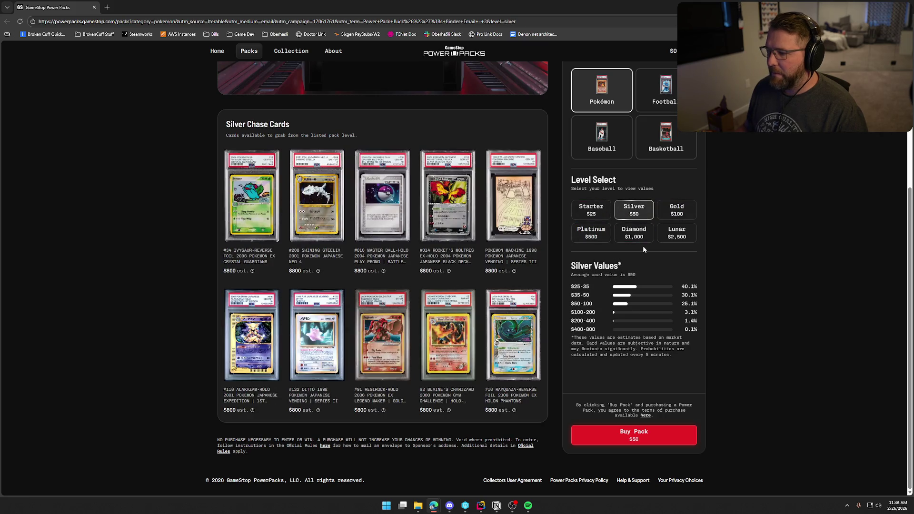
{"action": "left_click", "coordinate": [675, 212]}
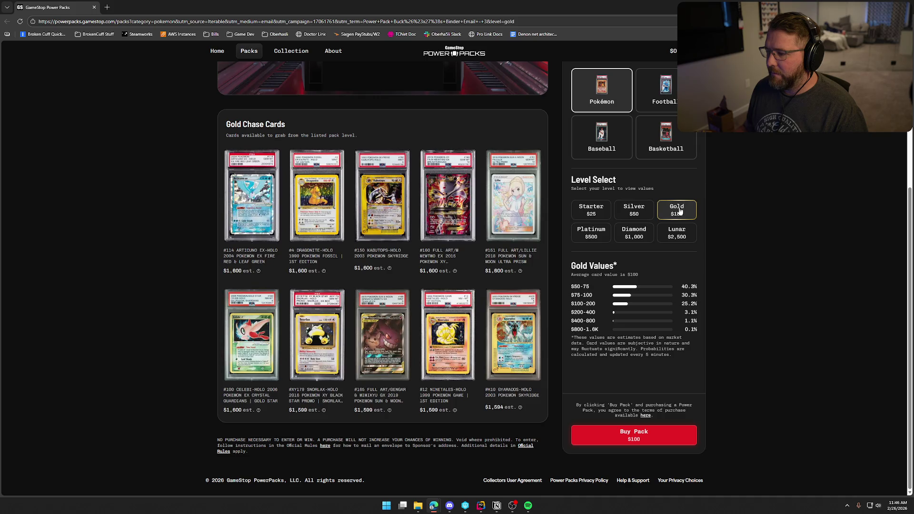
{"action": "left_click", "coordinate": [639, 209]}
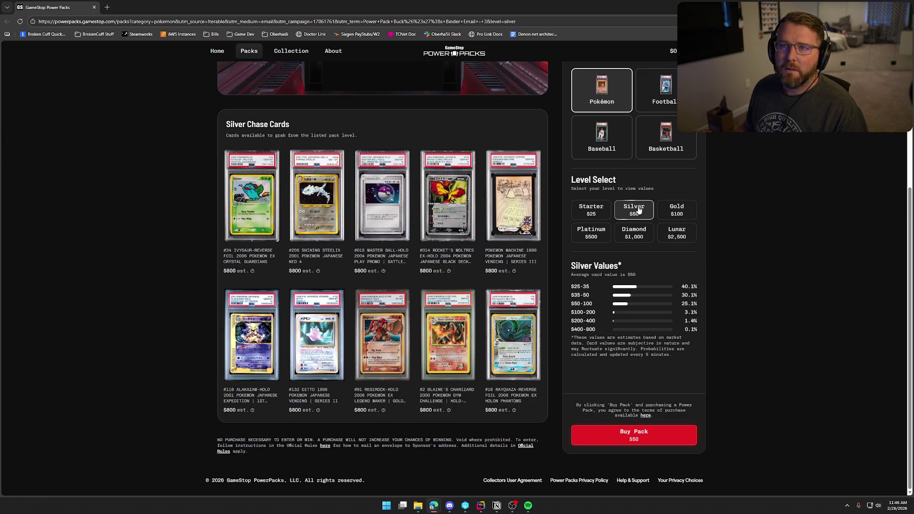
{"action": "key", "text": "alt+Tab"}
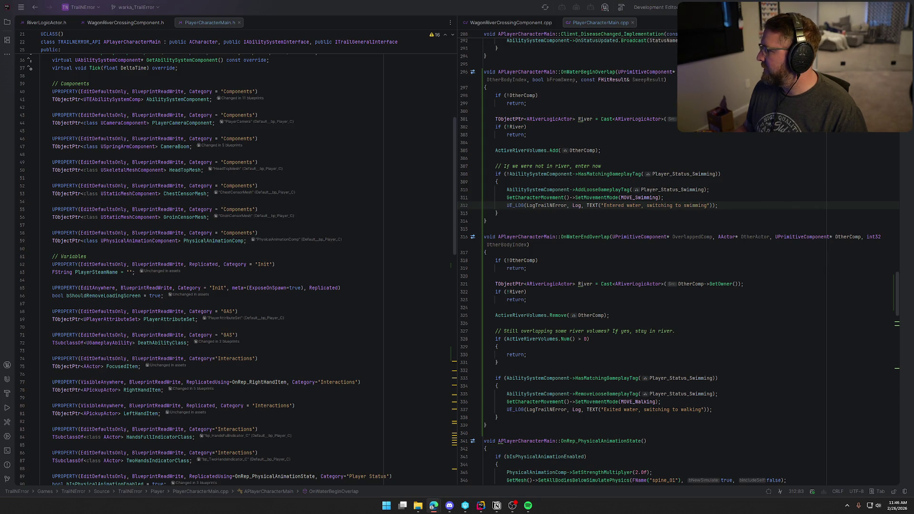
Maximize the Power Packs page and open a $50 Silver pack, pulling a PSA 9 Mewtwo V
{"action": "key", "text": "alt+Tab"}
{"action": "double_click", "coordinate": [460, 127]}
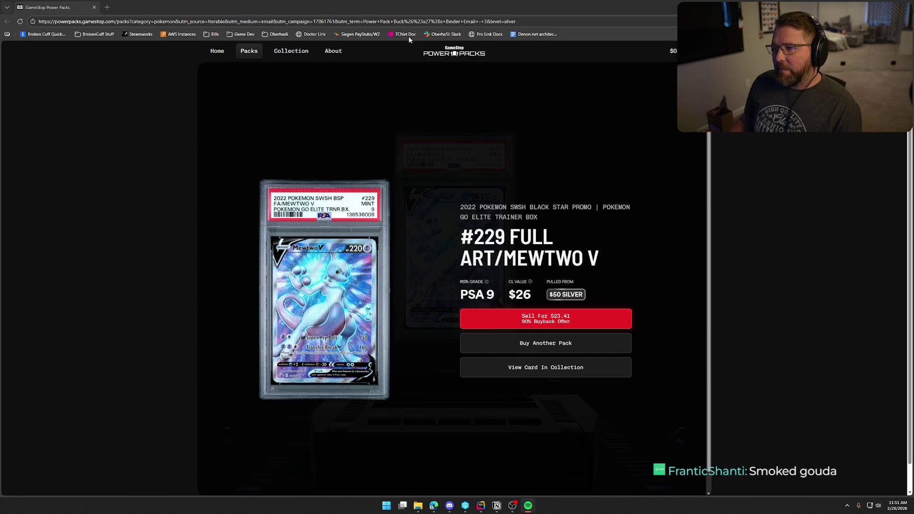
{"action": "left_click", "coordinate": [550, 372]}
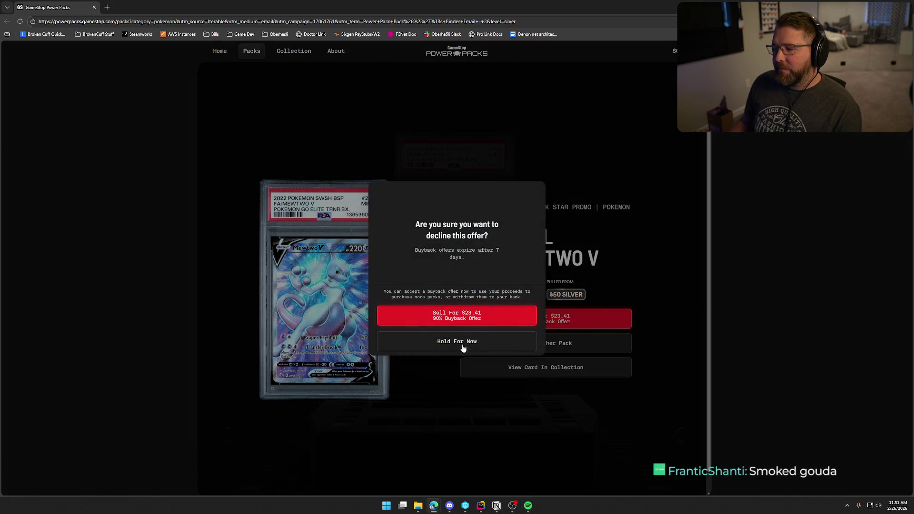
Hold the Mewtwo V in the collection and glance back at the PlayerCharacterMain code
{"action": "left_click", "coordinate": [461, 342]}
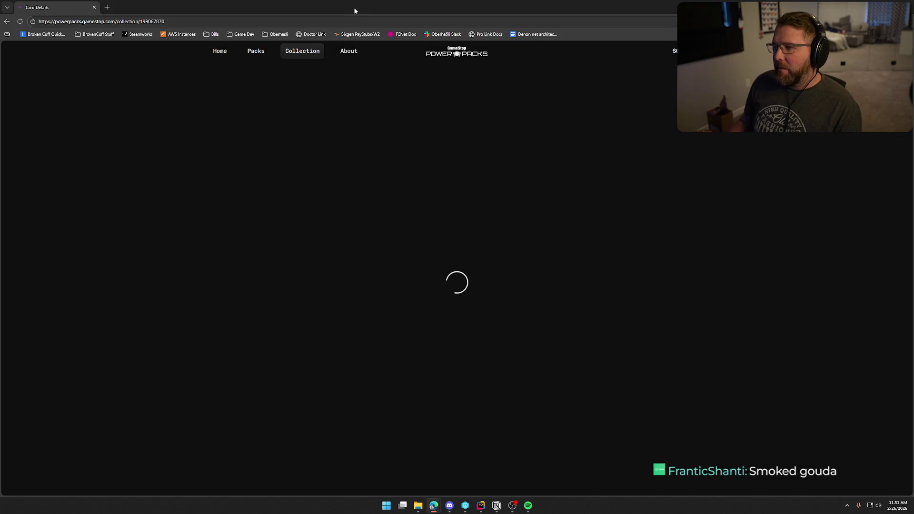
{"action": "key", "text": "alt+Tab"}
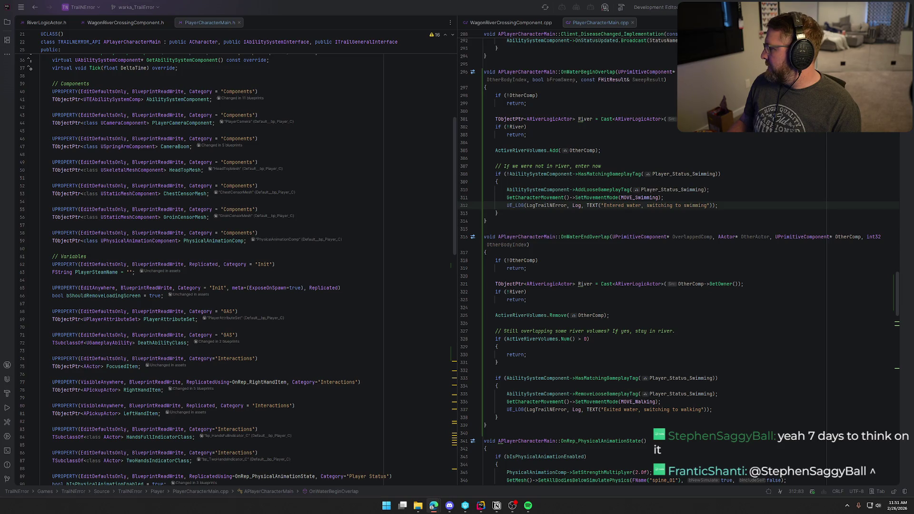
{"action": "key", "text": "alt+Tab"}
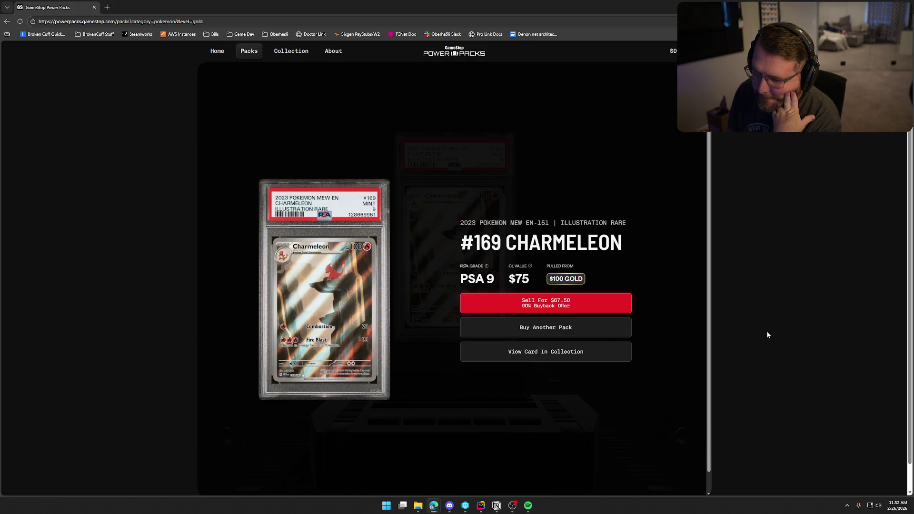
Sell the pulled #169 Charmeleon for the $67.50 buyback offer
{"action": "left_click", "coordinate": [548, 308]}
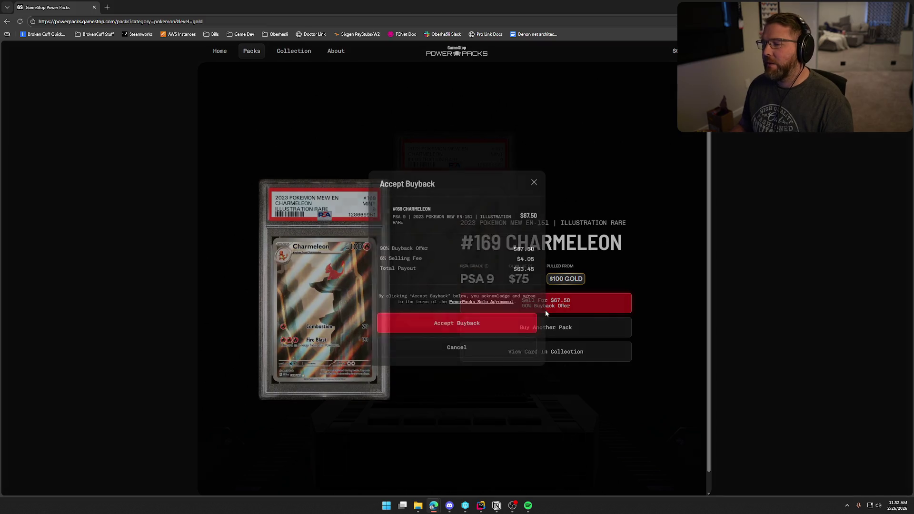
Accept the Charmeleon buyback and bring the pack site back full screen for a silver pack
{"action": "left_click", "coordinate": [498, 326]}
{"action": "key", "text": "alt+Tab"}
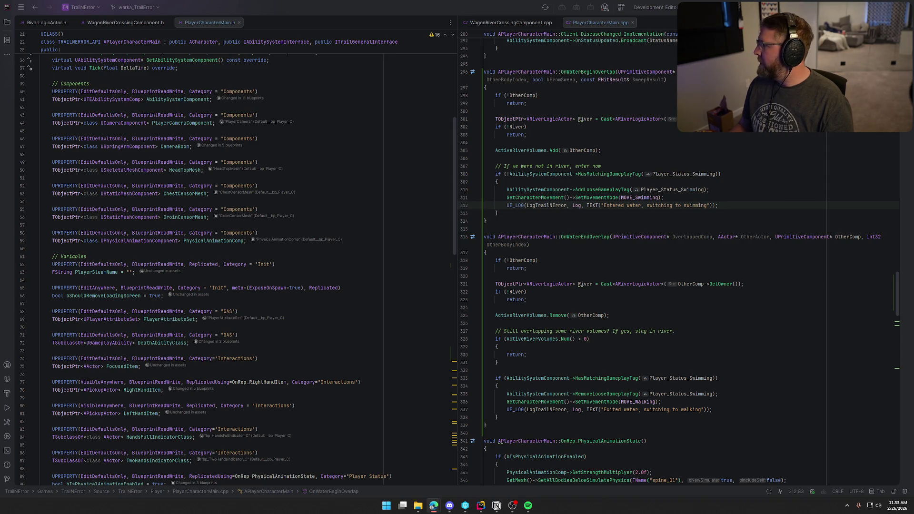
{"action": "key", "text": "alt+Tab"}
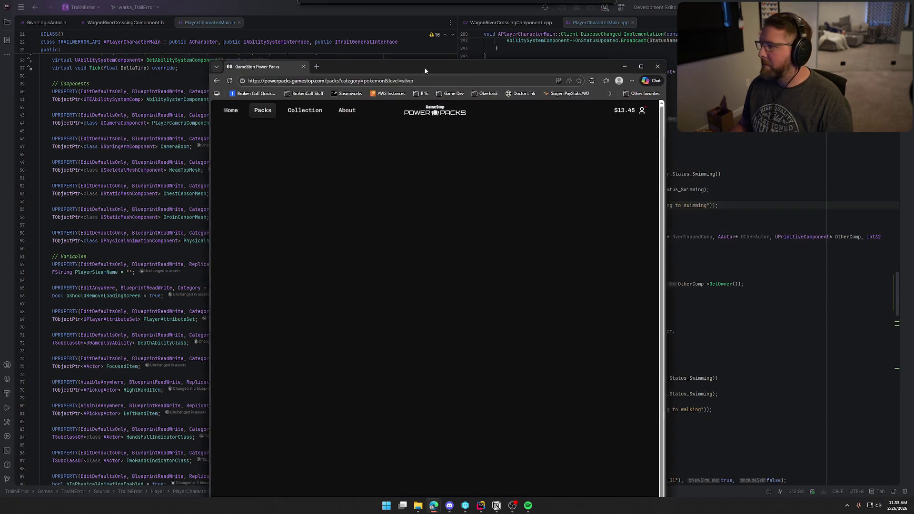
{"action": "double_click", "coordinate": [424, 68]}
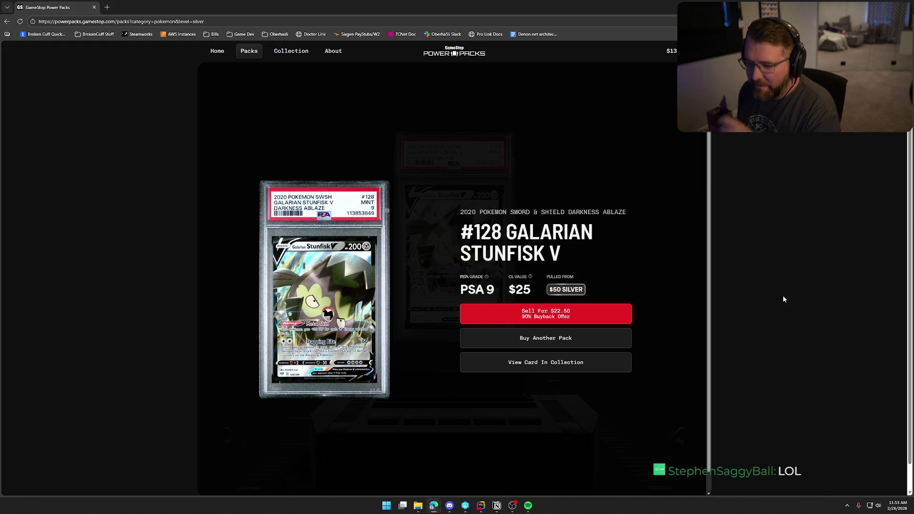
Return the pack site to full screen on the Starter Pack level with sound turned on
{"action": "key", "text": "alt+Tab"}
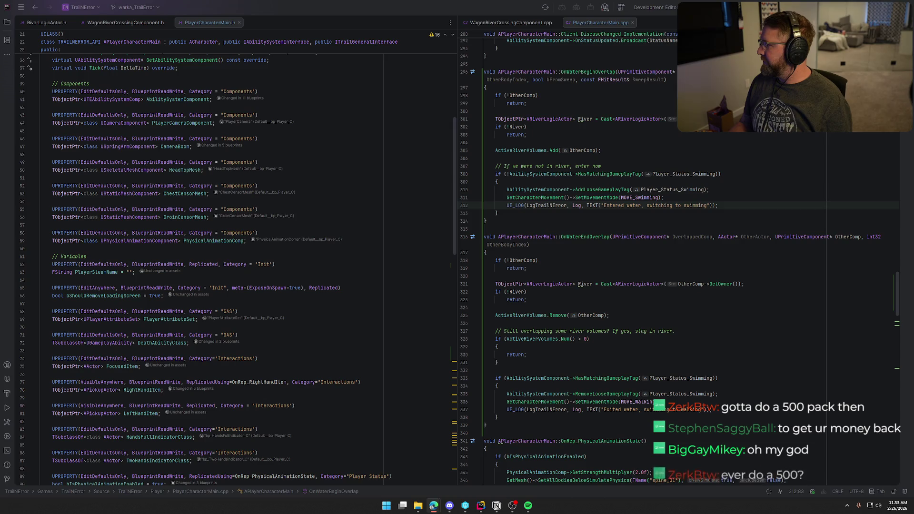
{"action": "left_click_drag", "start_coordinate": [913, 143], "coordinate": [578, 106]}
{"action": "double_click", "coordinate": [578, 106]}
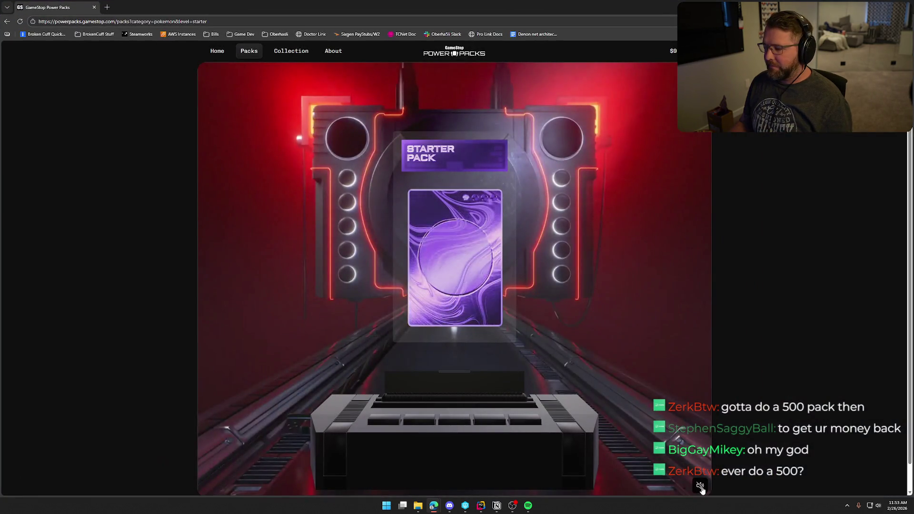
{"action": "left_click", "coordinate": [698, 485]}
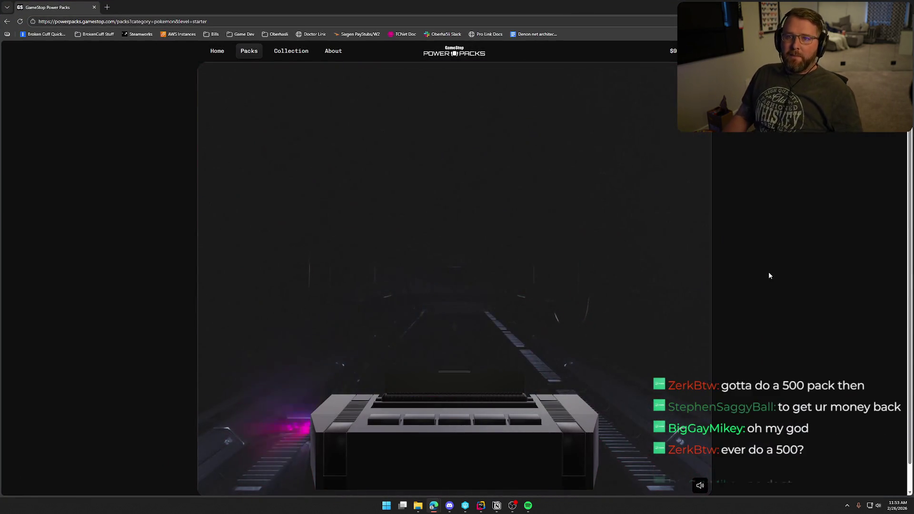